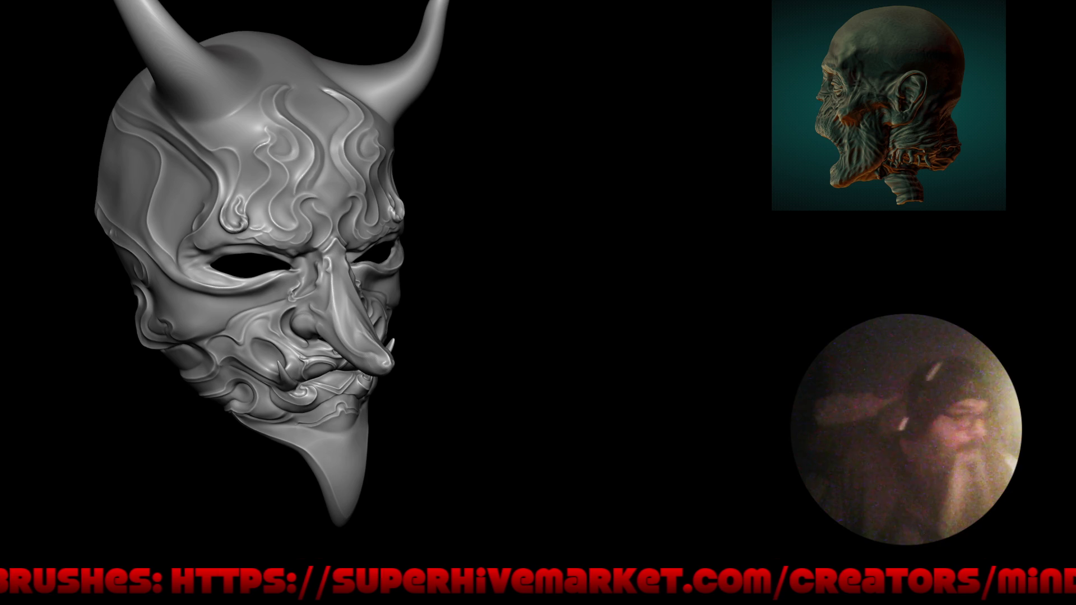
- Orbit around the mask front and side, then toggle back to the full Sculpt interface
drag(533, 409, 455, 399)
middle_drag(455, 399, 524, 409)
key(ctrl+alt+space)
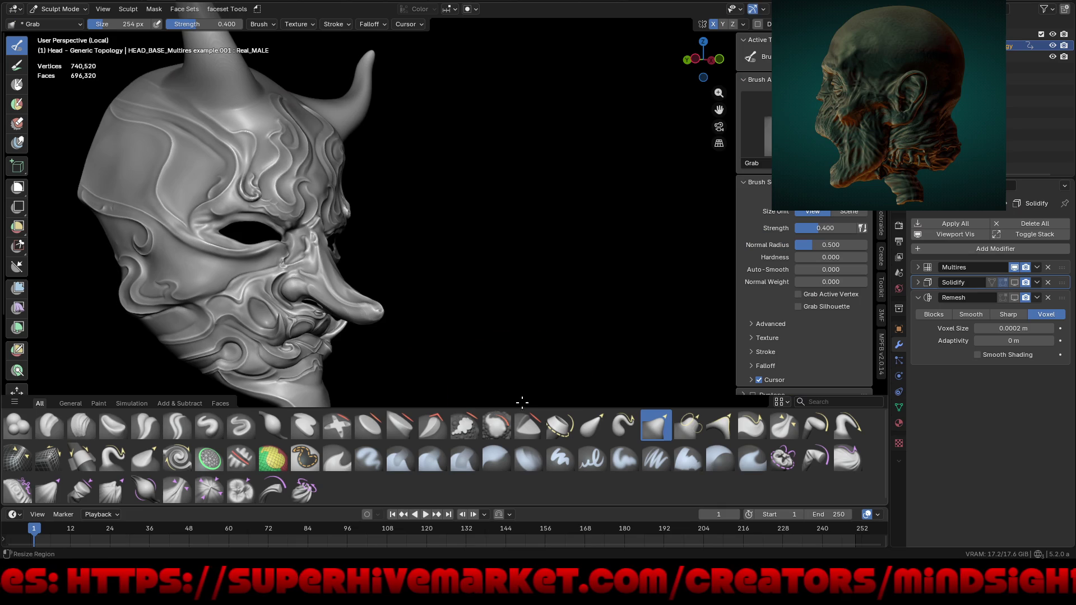
- Apply the rainbow iridescent matcap to the mask from Viewport Shading
click(879, 9)
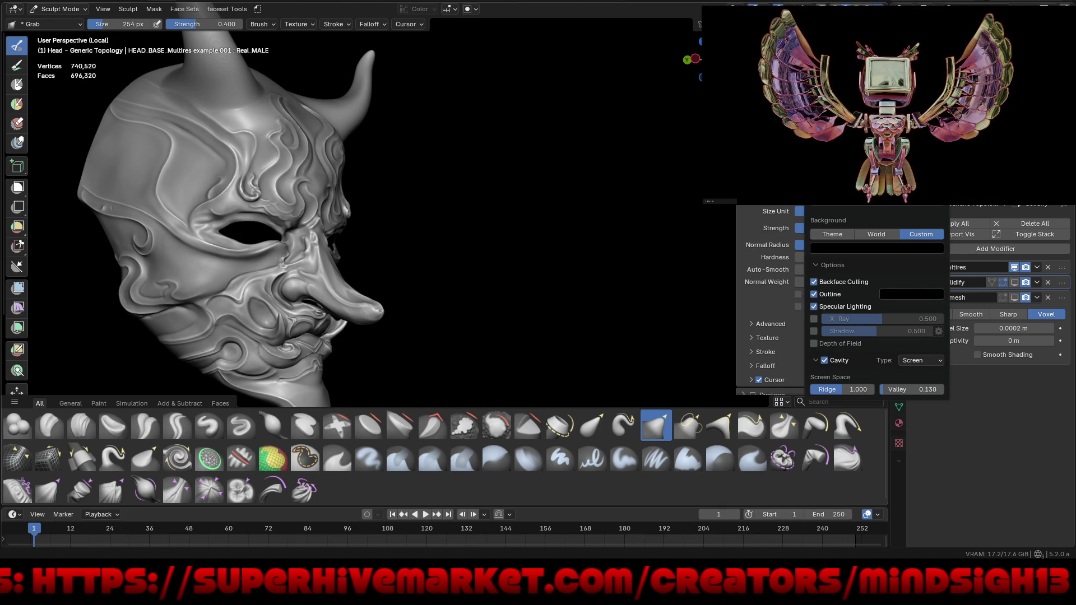
click(936, 281)
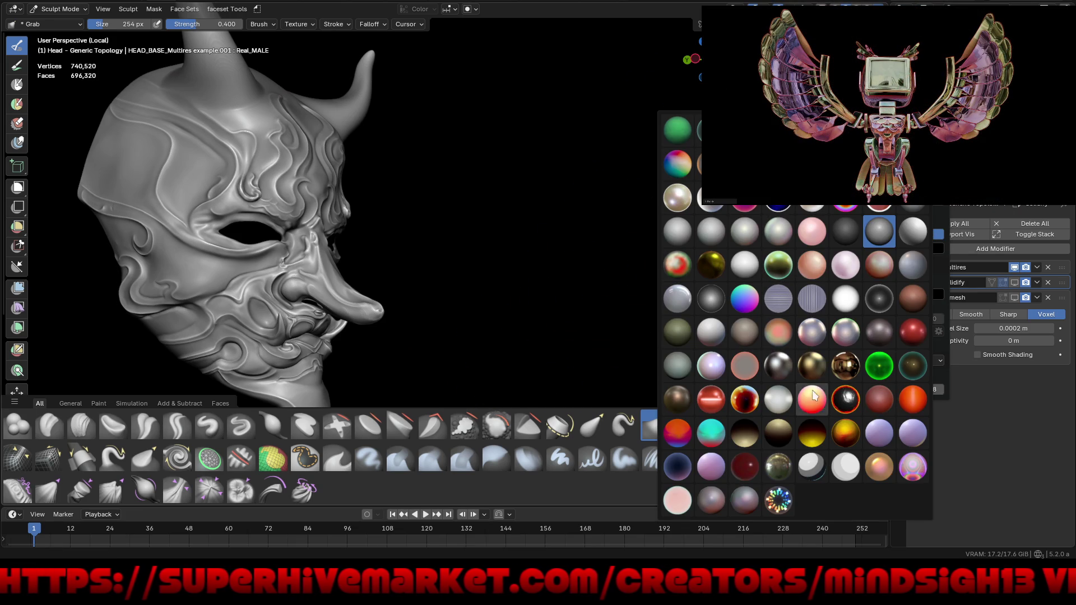
click(677, 163)
mouse_move(437, 269)
middle_down()
mouse_move(539, 315)
mouse_move(528, 324)
middle_up()
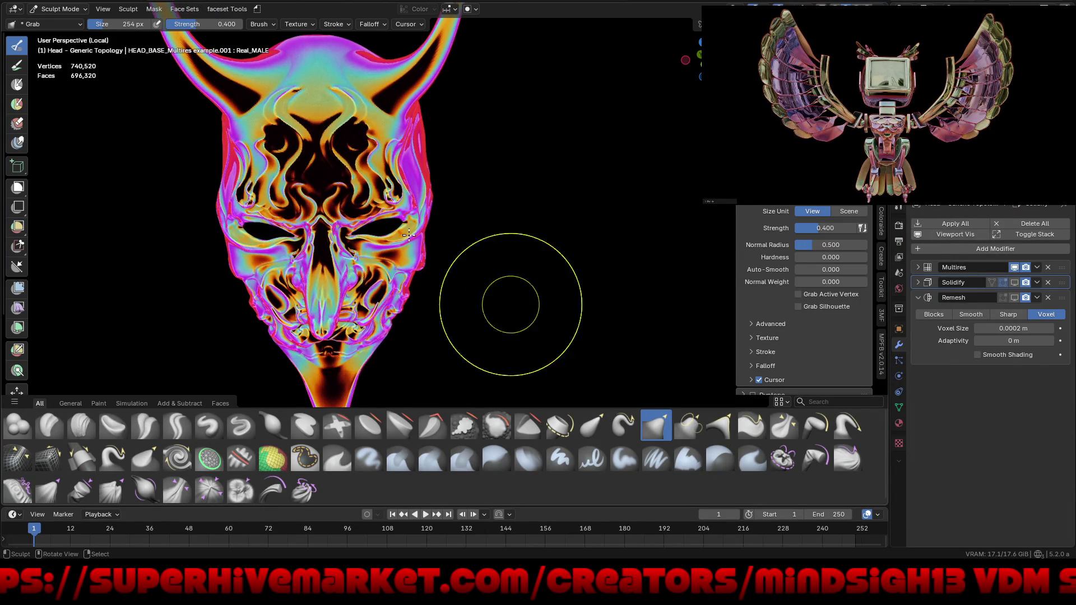
scroll(319, 173, up, 3)
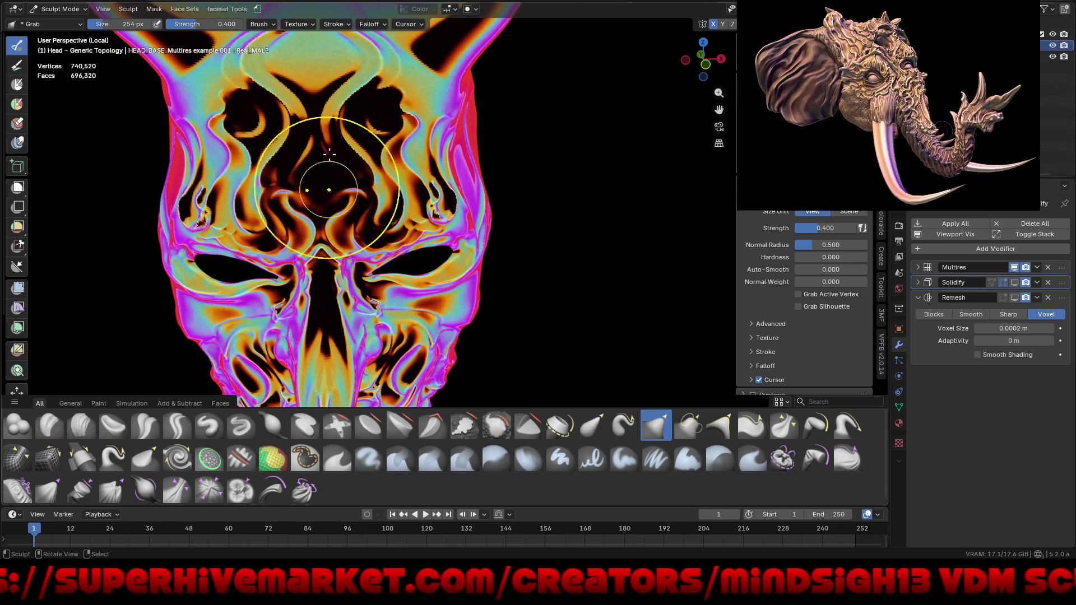
- Switch the mask from Sculpt Mode to Object Mode via the mode pie
key(ctrl+Tab)
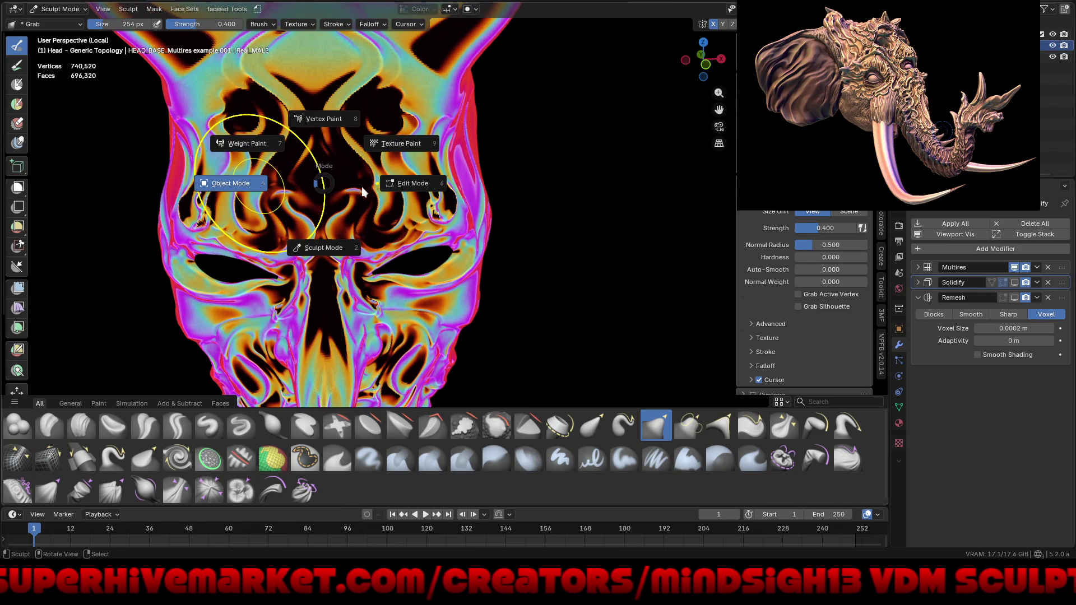
click(363, 187)
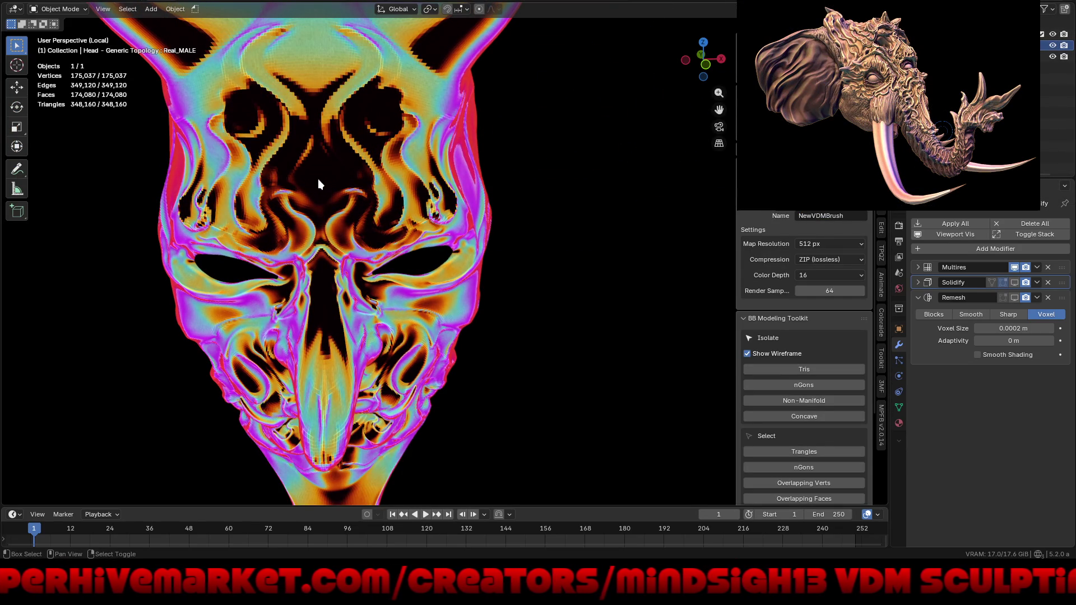
- Add a UV sphere, move it along Y toward the mask and shrink it
key(shift+a)
click(370, 215)
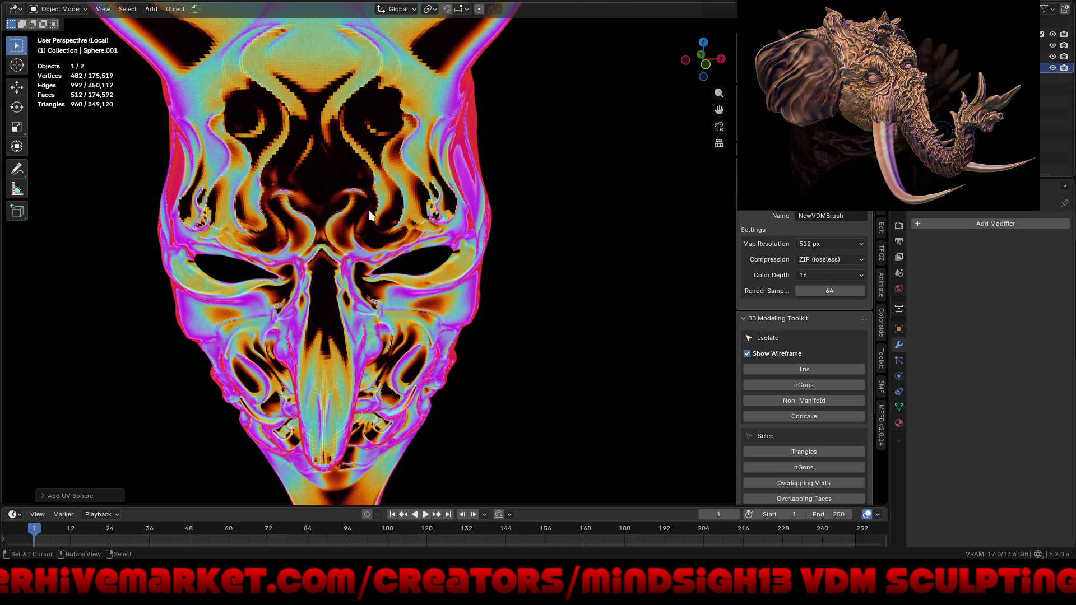
scroll(403, 199, down, 3)
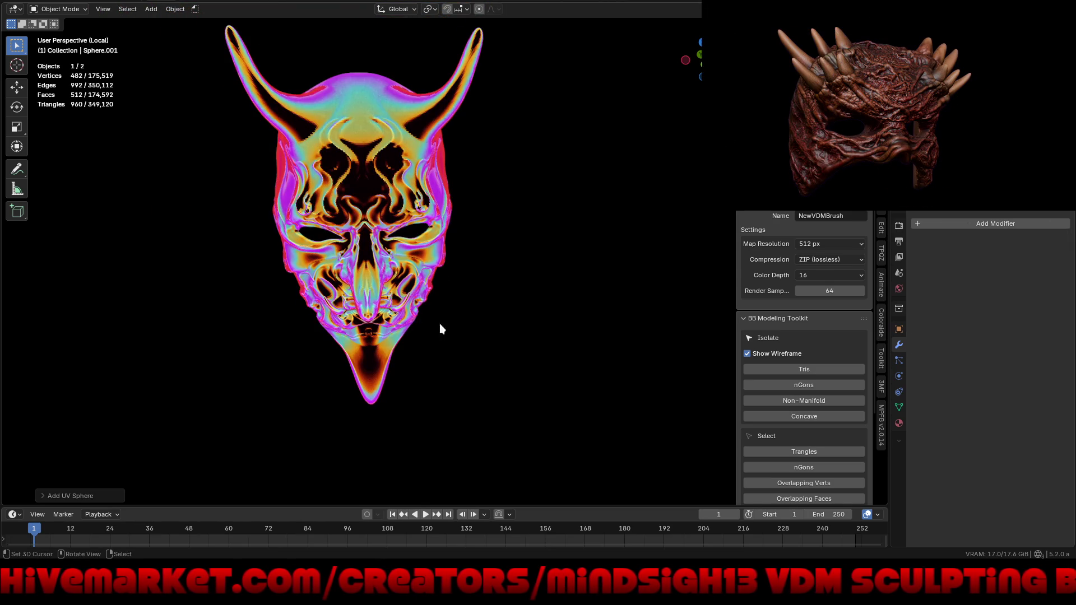
key(g)
key(y)
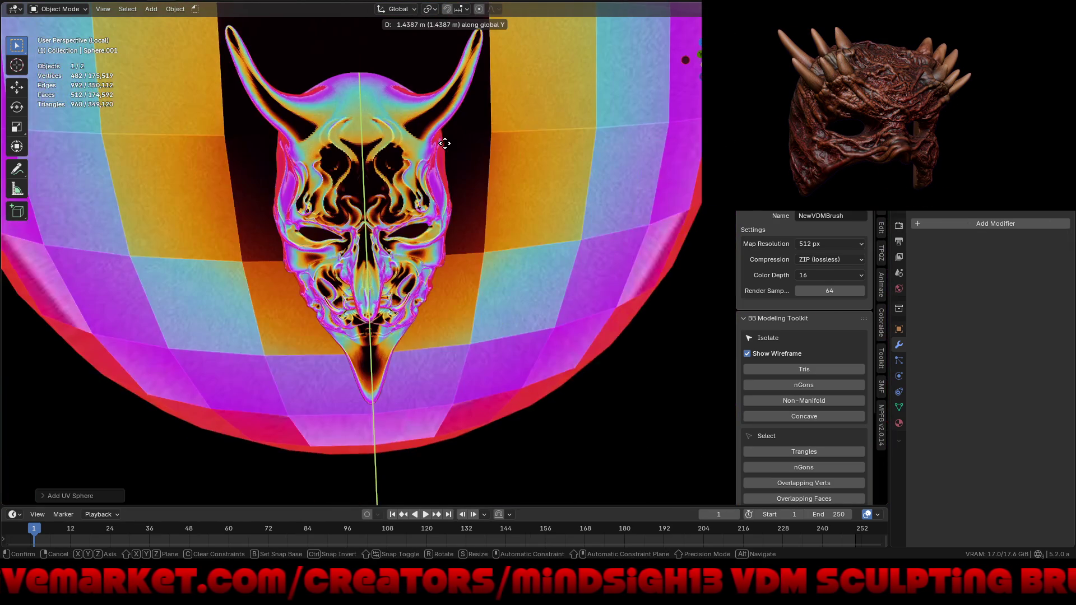
click(446, 156)
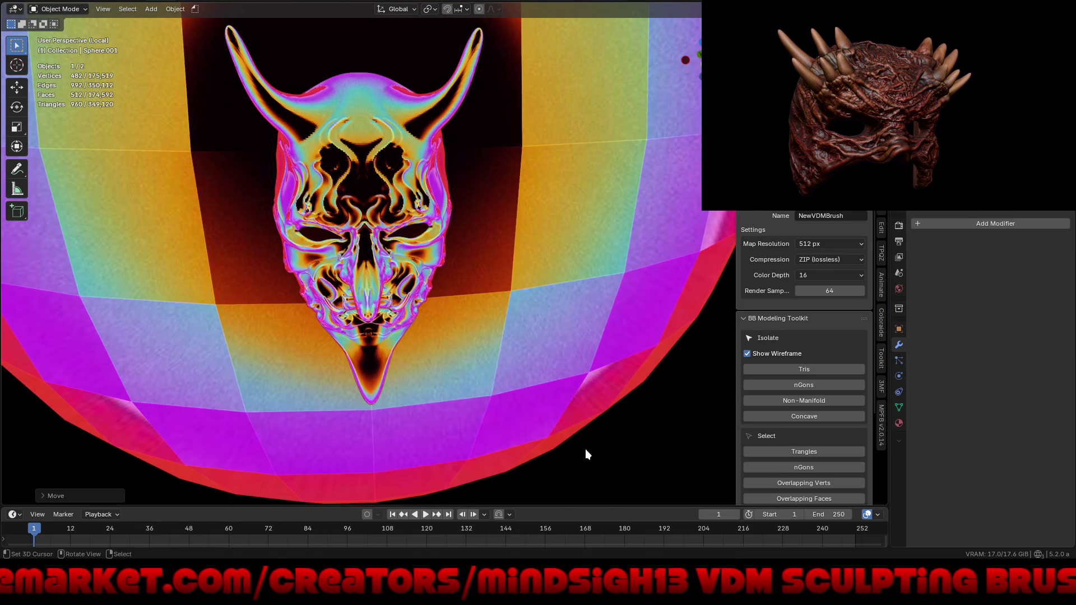
key(s)
click(413, 174)
- Nudge the sphere further along Y in front of the mask and reduce its size again
key(g)
key(y)
click(420, 232)
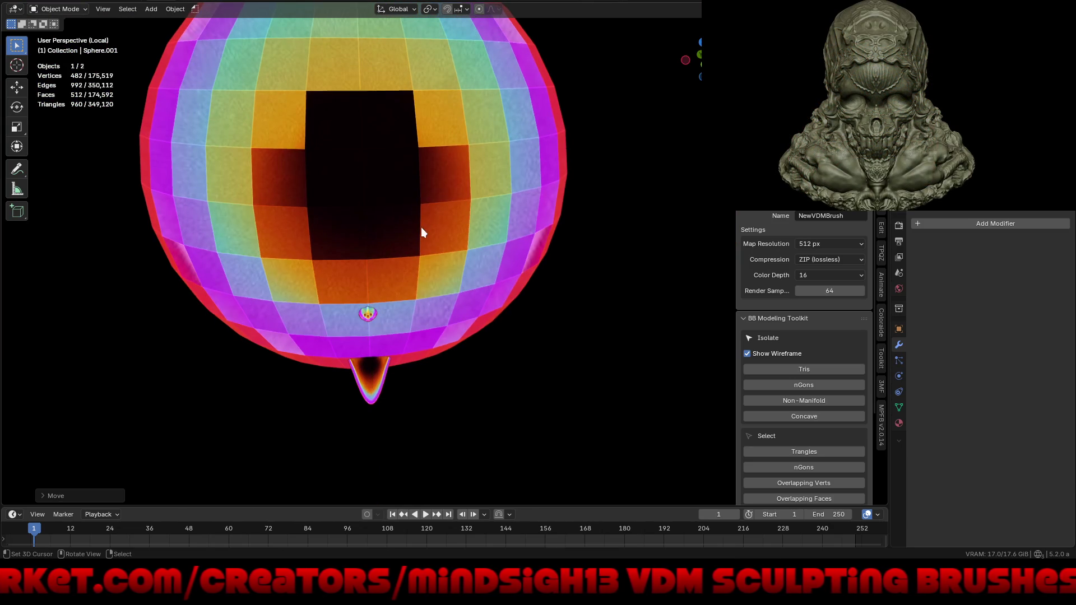
key(s)
click(423, 249)
key(g)
key(y)
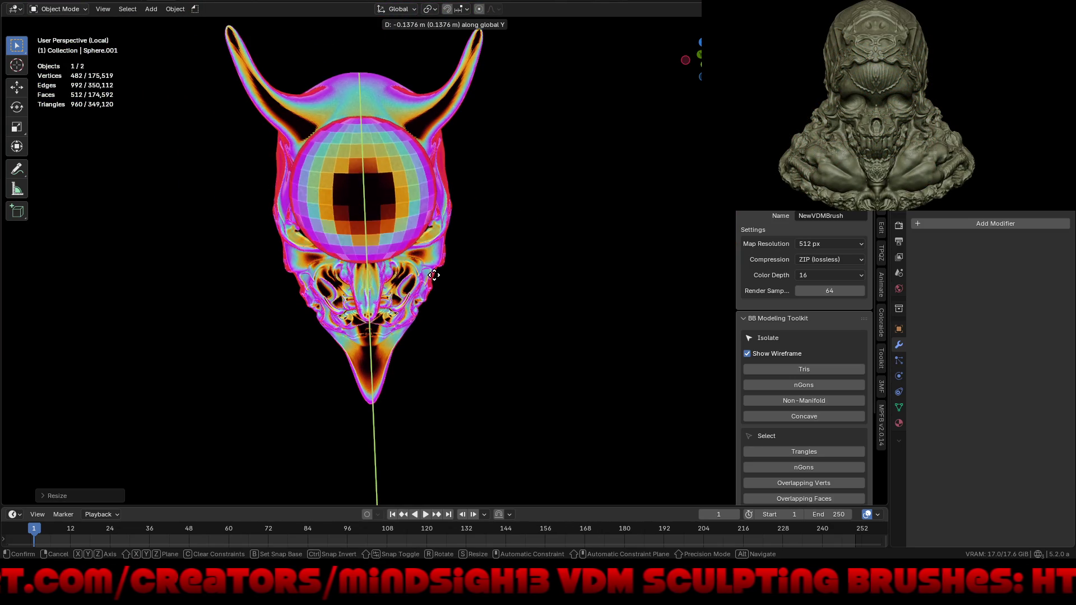
click(390, 240)
scroll(390, 240, up, 3)
scroll(404, 219, up, 2)
text(rx90)
- Rotate the sphere 90° on X, scale it to 0.015 and set its Location X to 0
key(Return)
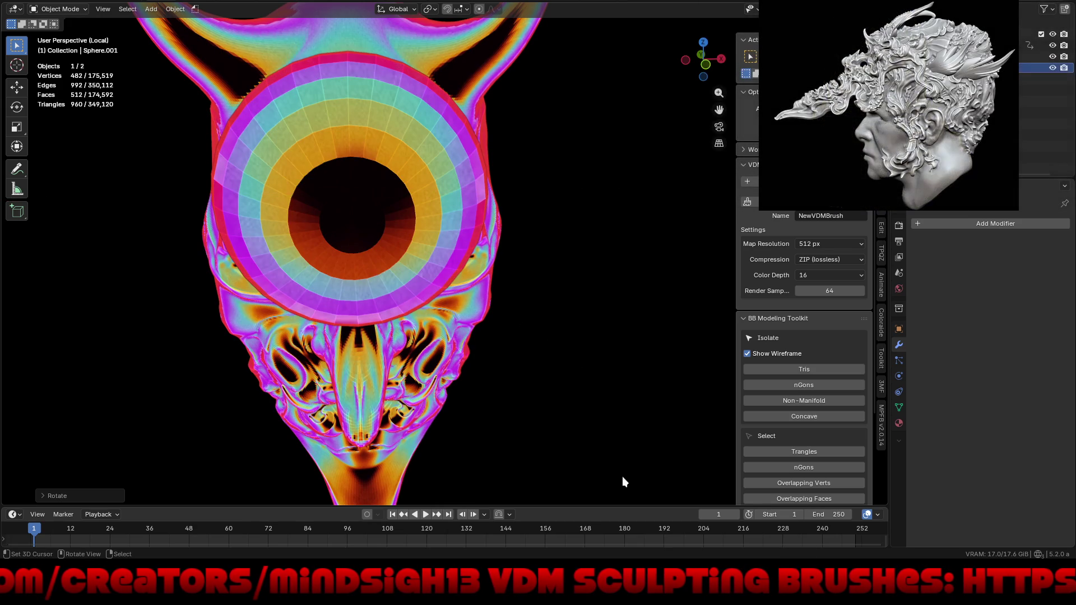
key(s)
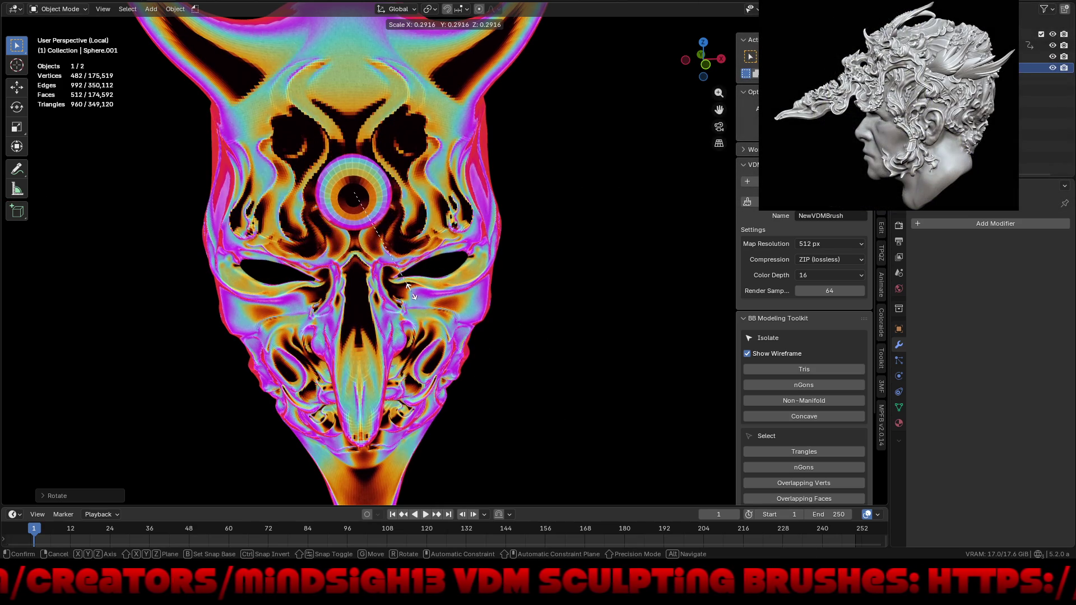
click(409, 289)
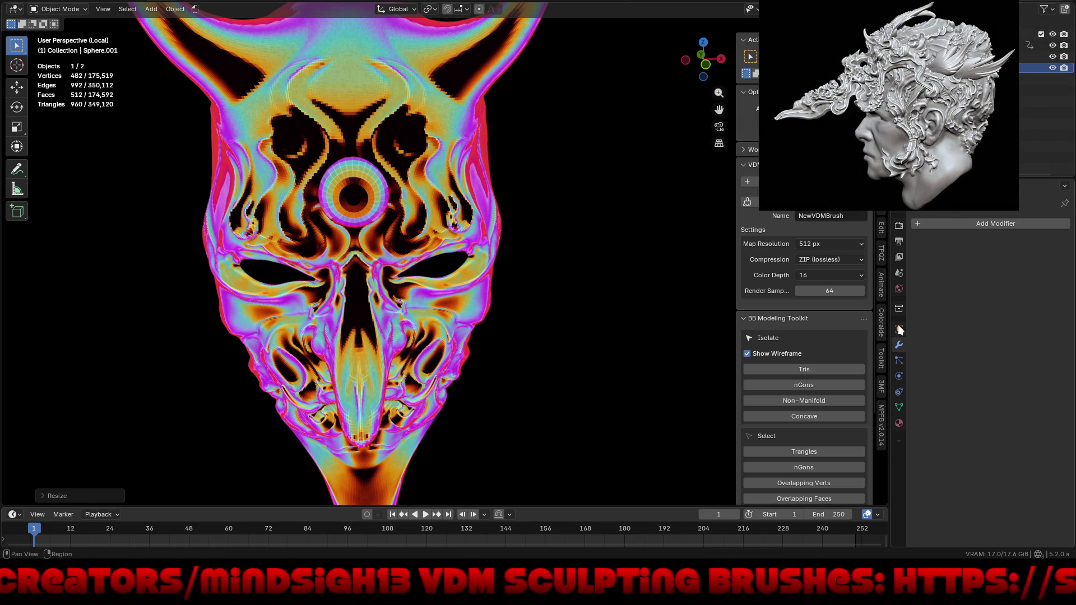
click(898, 329)
click(1003, 261)
text(0)
key(Return)
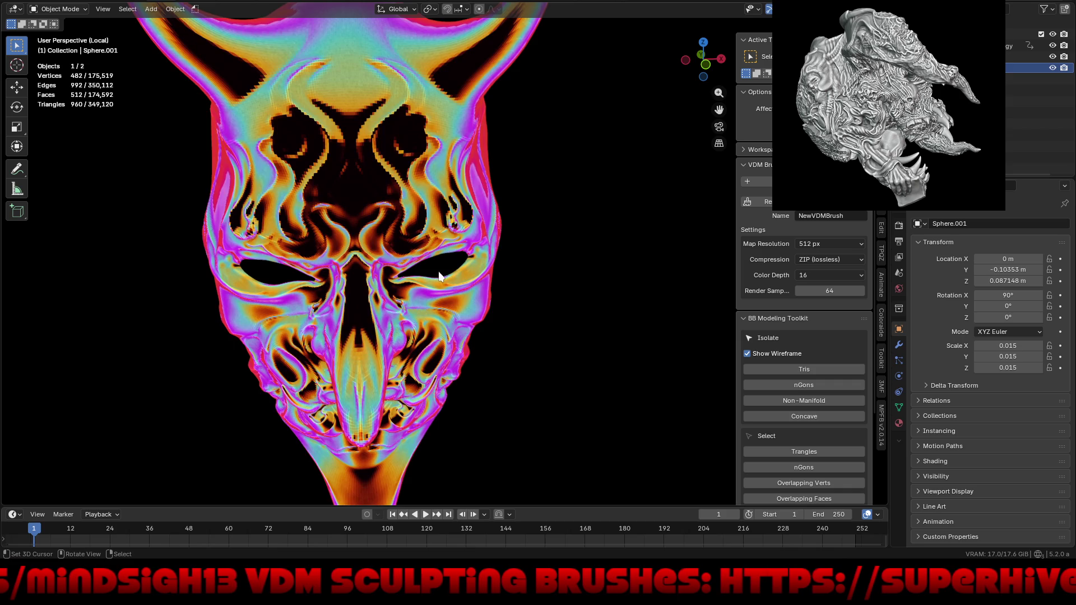
scroll(446, 277, down, 5)
- Select the mask and set its Location X to 0 so the sphere sits on the forehead
mouse_move(445, 278)
middle_down()
mouse_move(433, 348)
mouse_move(409, 353)
middle_up()
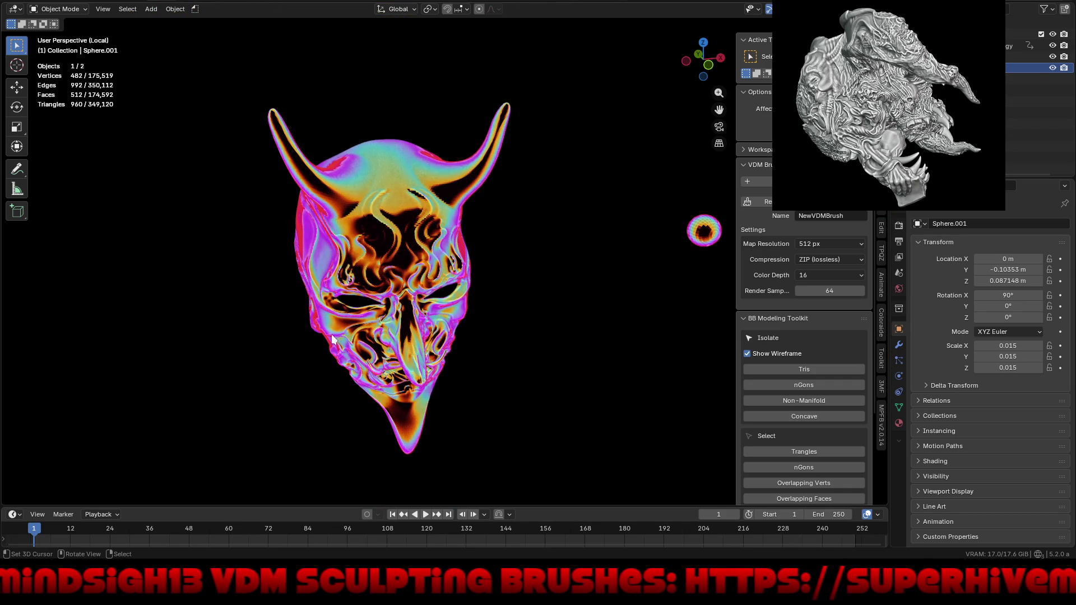
scroll(170, 320, down, 3)
middle_drag(329, 350, 333, 311)
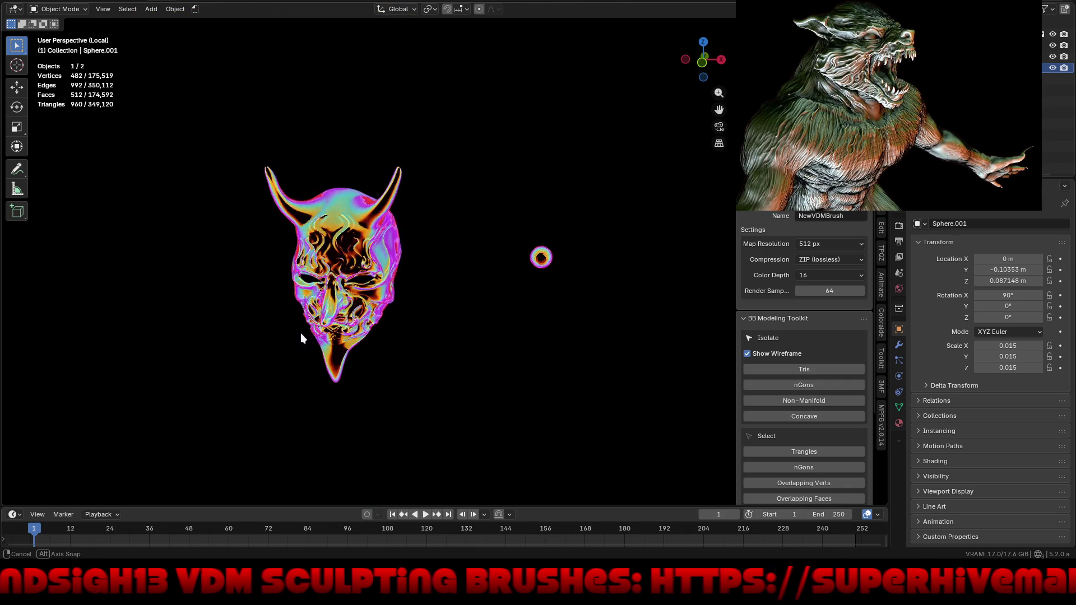
click(337, 265)
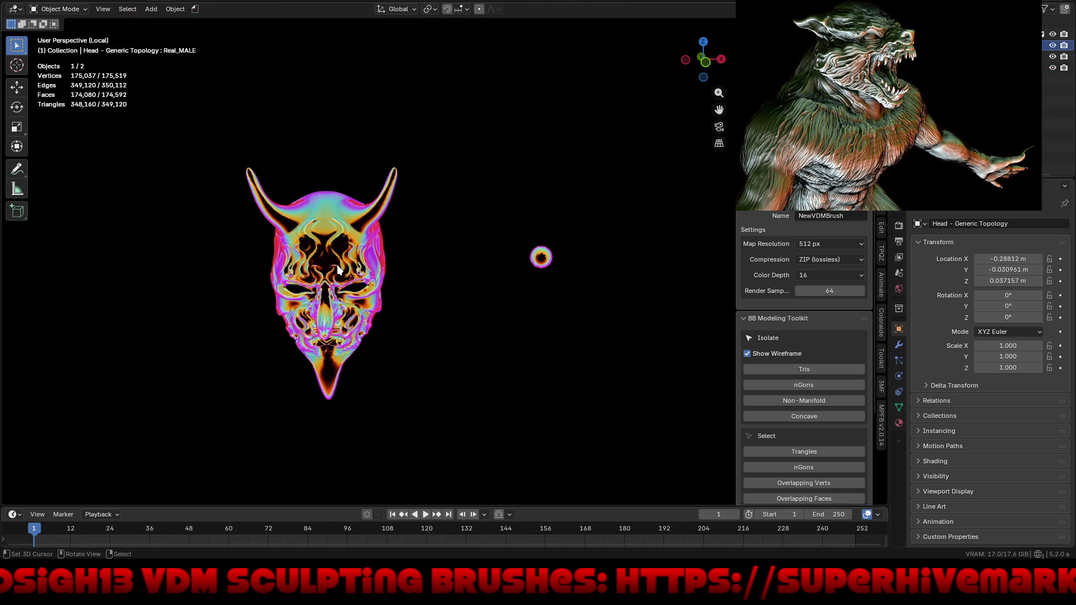
click(1006, 258)
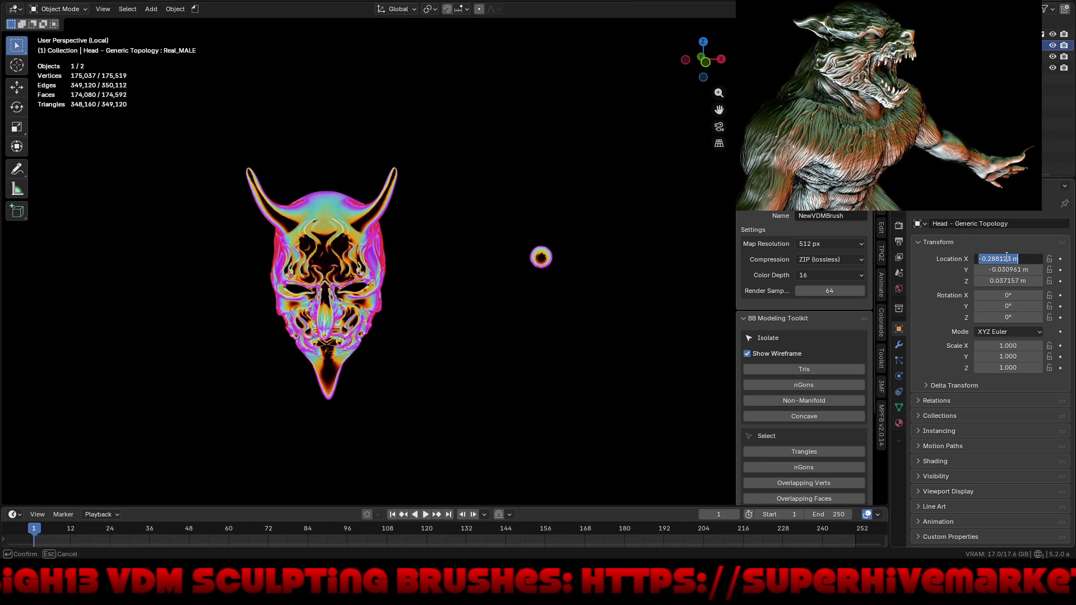
text(0)
key(Return)
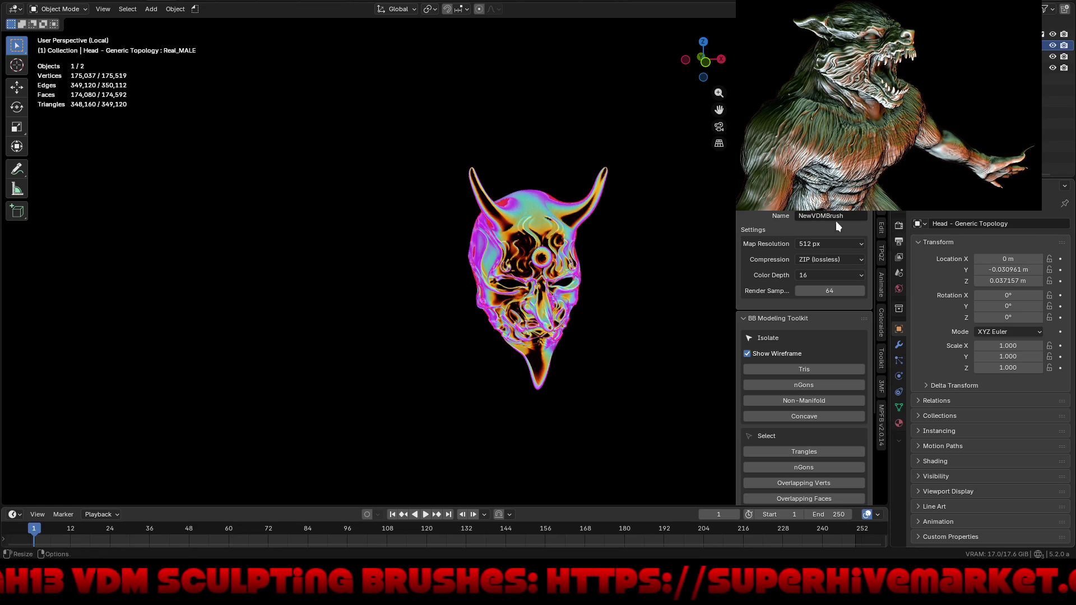
scroll(640, 269, up, 2)
scroll(620, 225, up, 2)
scroll(454, 248, up, 3)
click(481, 246)
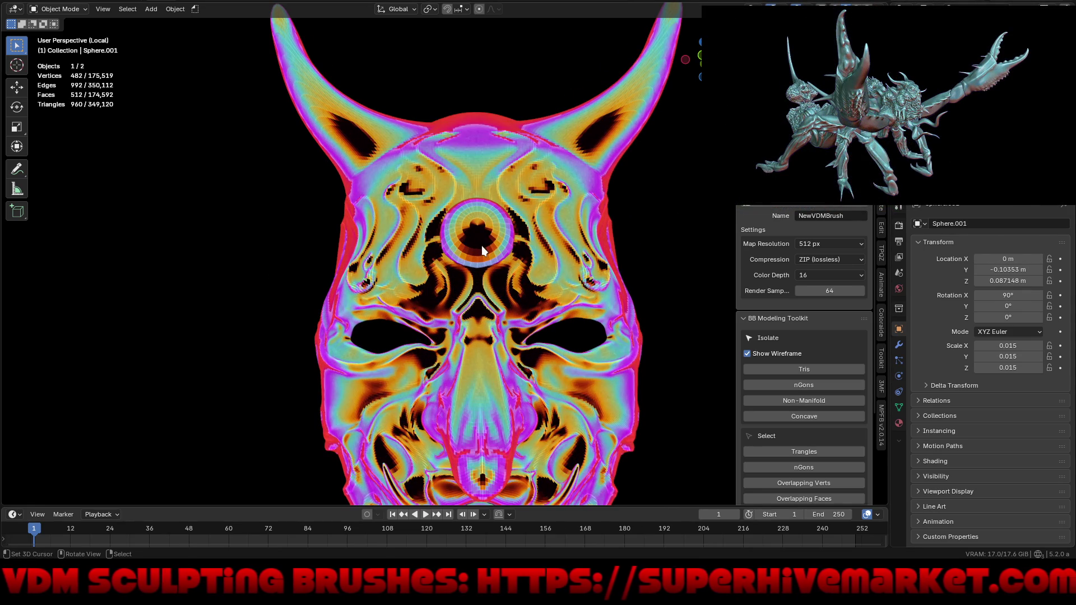
right_click(482, 246)
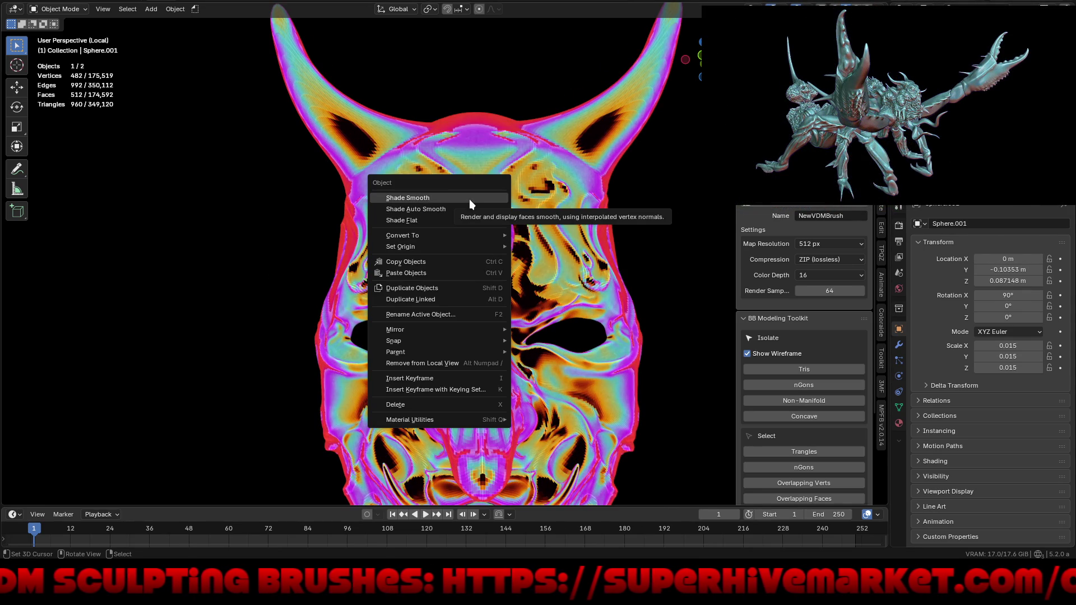
scroll(486, 227, up, 2)
middle_drag(437, 280, 370, 283)
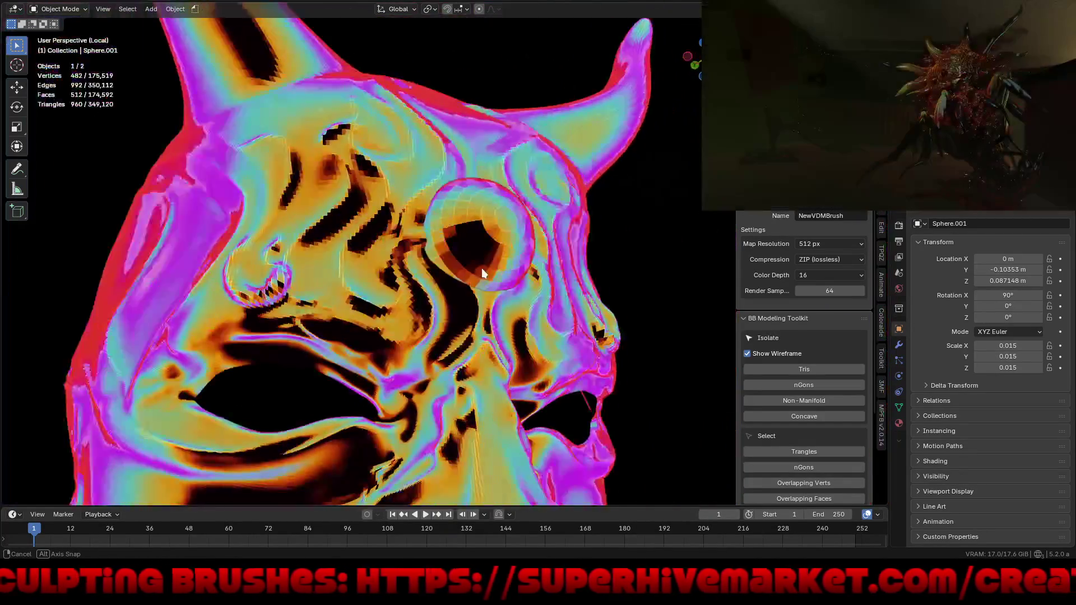
middle_drag(371, 284, 480, 274)
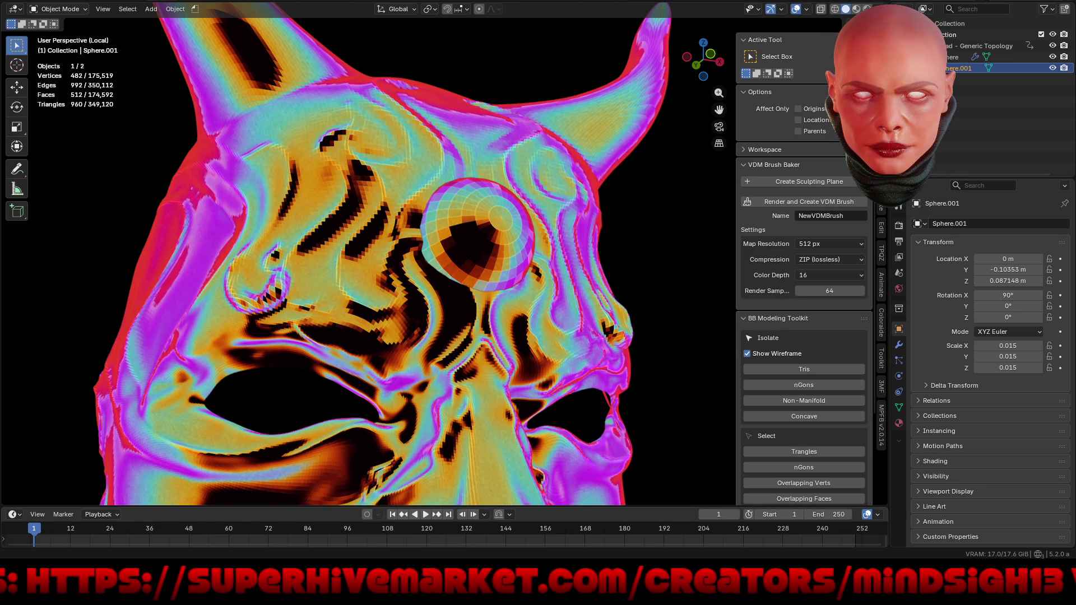
scroll(290, 160, down, 5)
- Switch the viewport back to a plain grey matcap
mouse_move(344, 168)
middle_down()
mouse_move(335, 228)
mouse_move(362, 211)
middle_up()
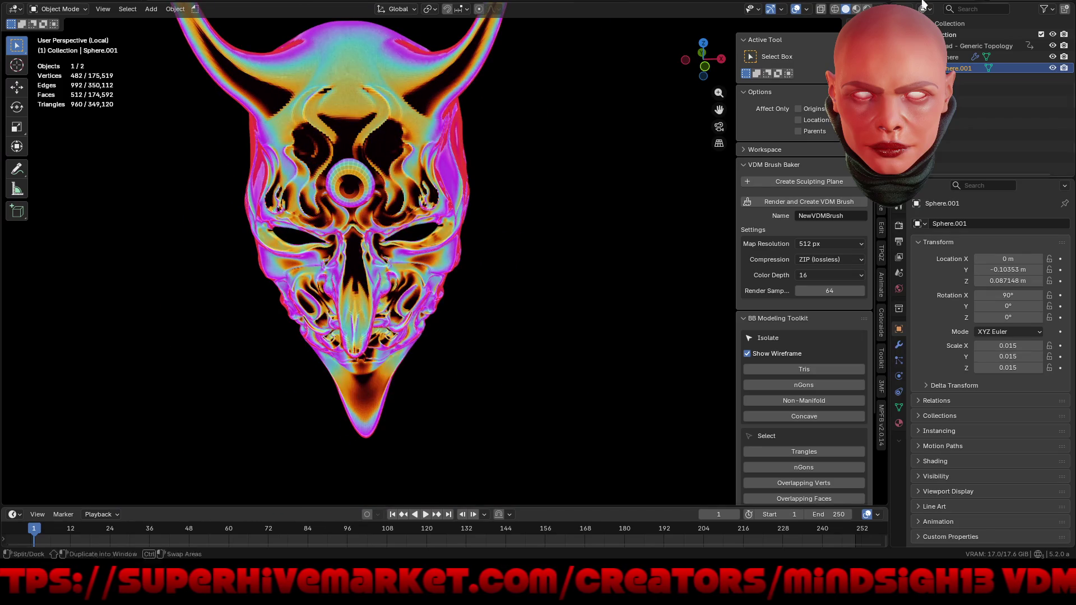
click(868, 9)
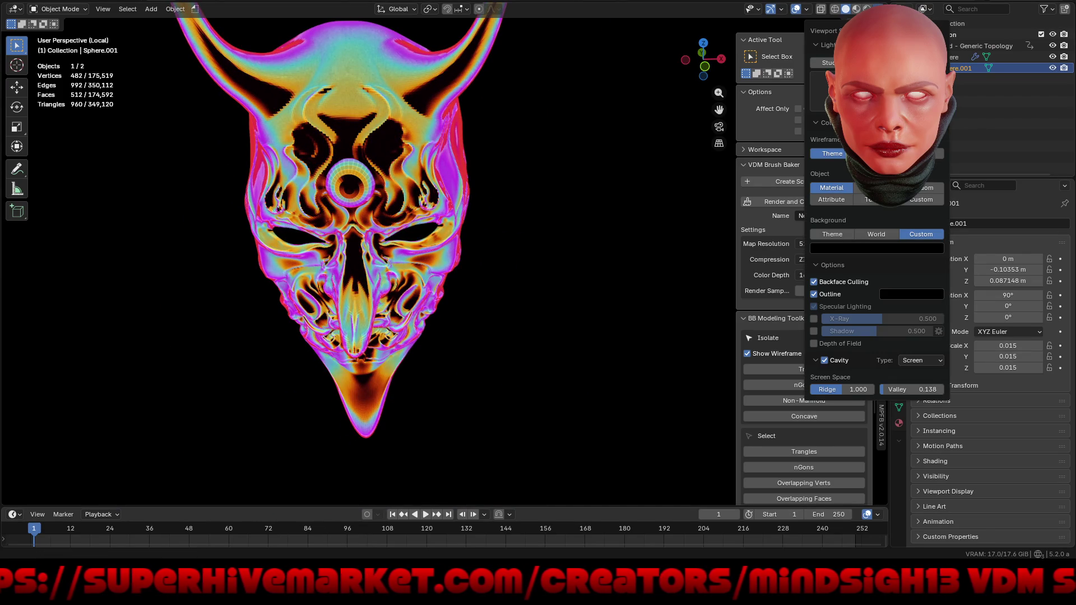
click(874, 89)
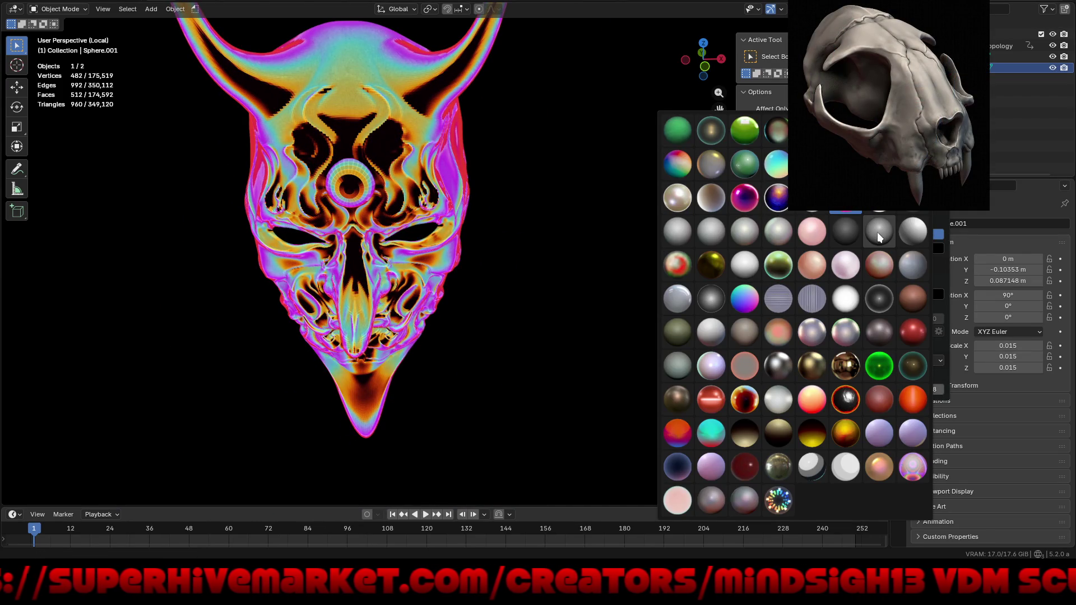
click(879, 236)
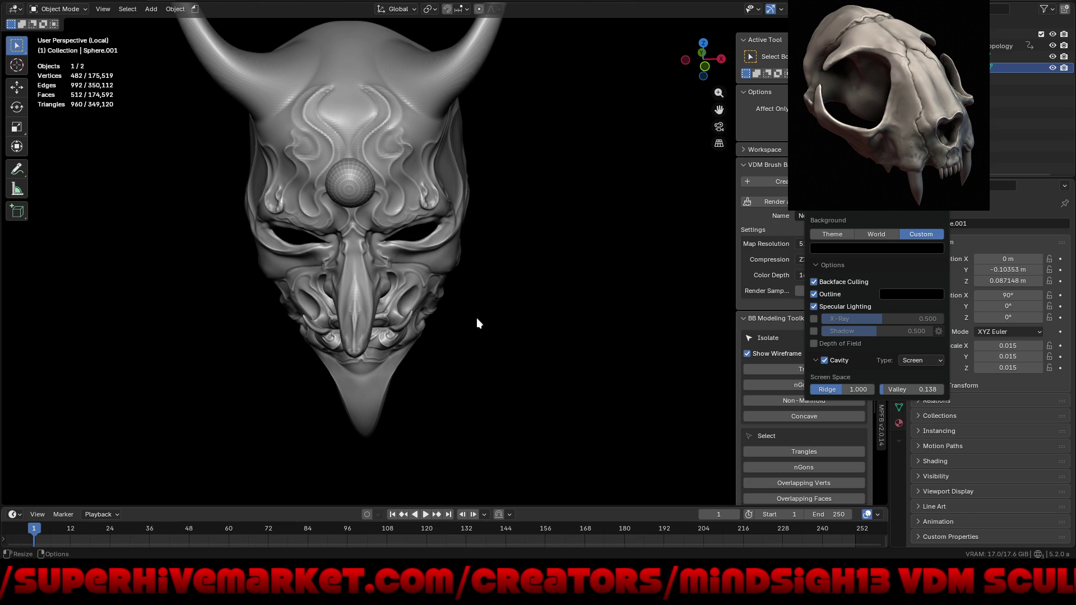
middle_drag(335, 251, 390, 201)
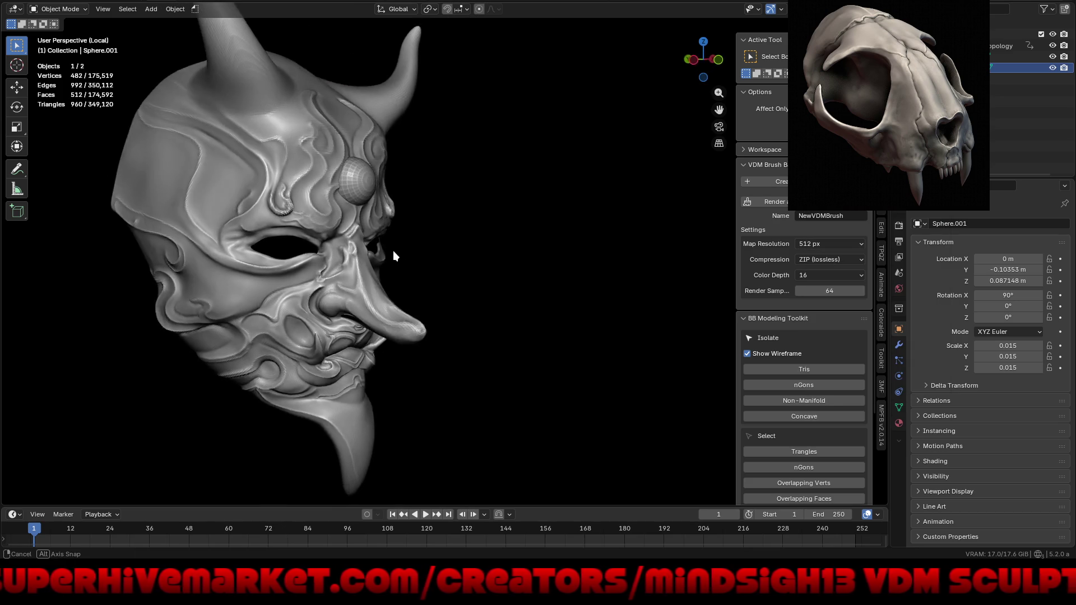
scroll(390, 201, up, 2)
- Shade the mask smooth and scale the forehead sphere down to 0.012
right_click(390, 200)
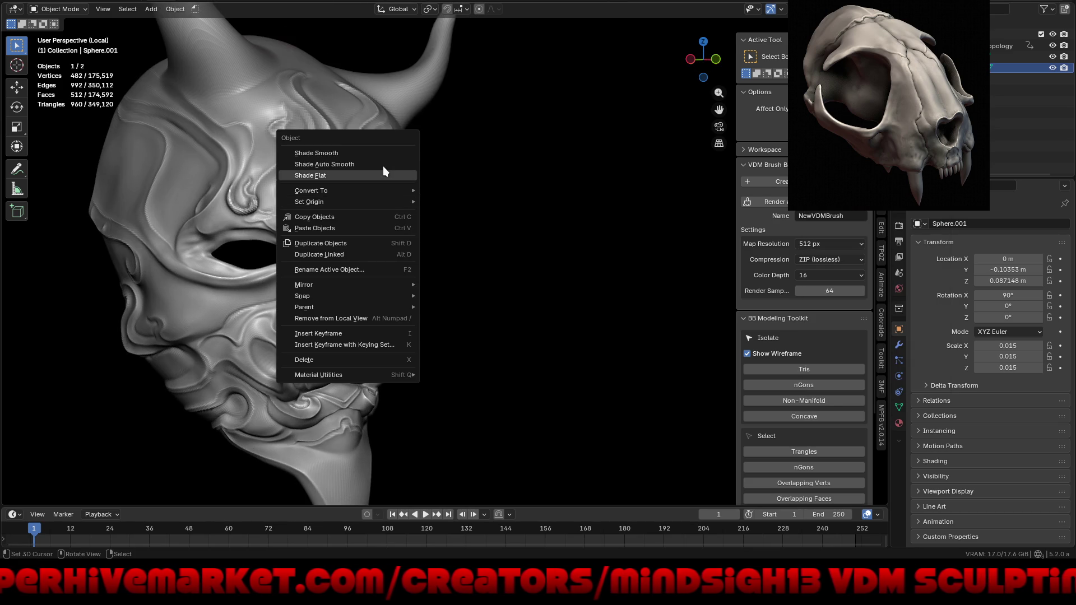
click(384, 150)
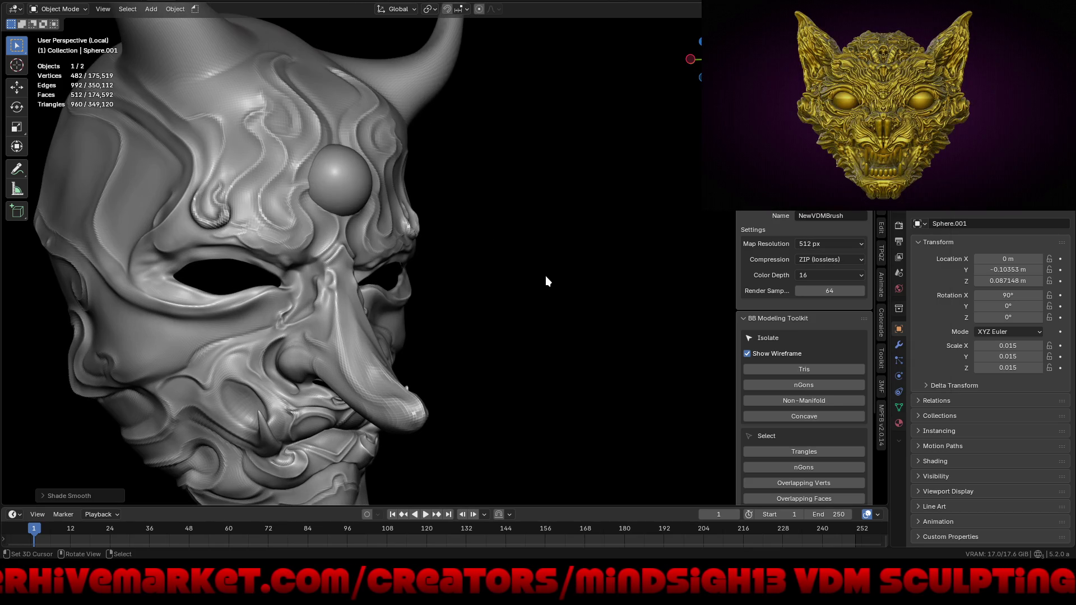
key(s)
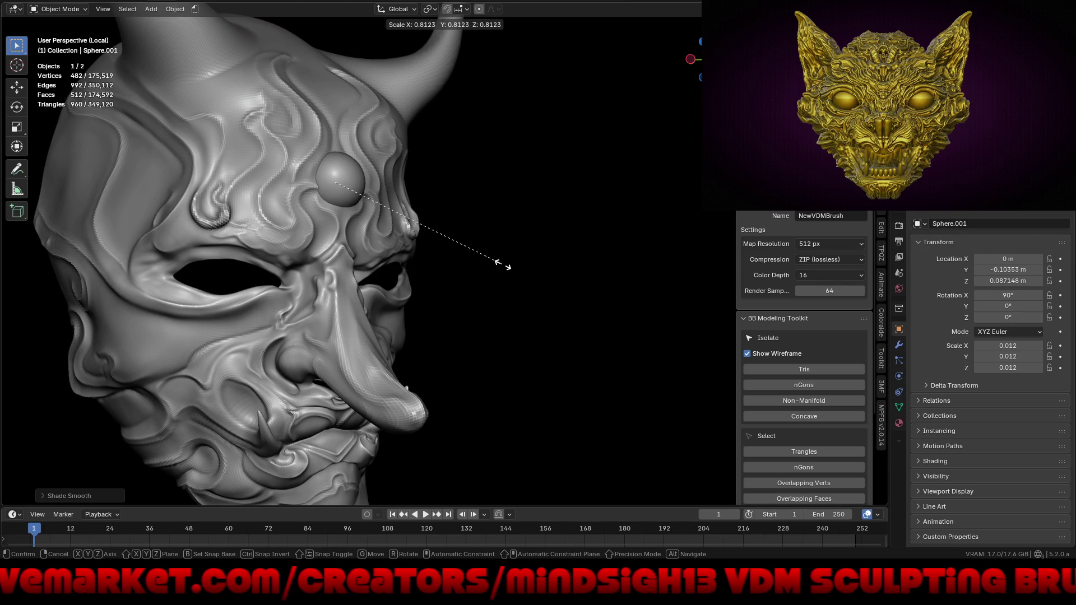
click(515, 271)
middle_drag(519, 279, 492, 341)
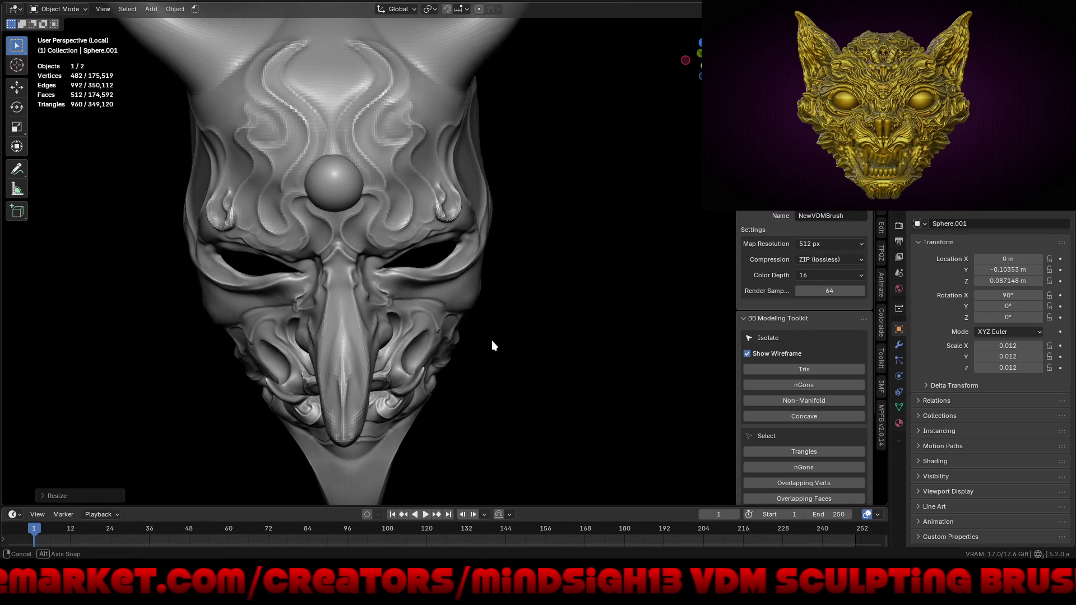
scroll(476, 312, down, 5)
scroll(475, 319, down, 2)
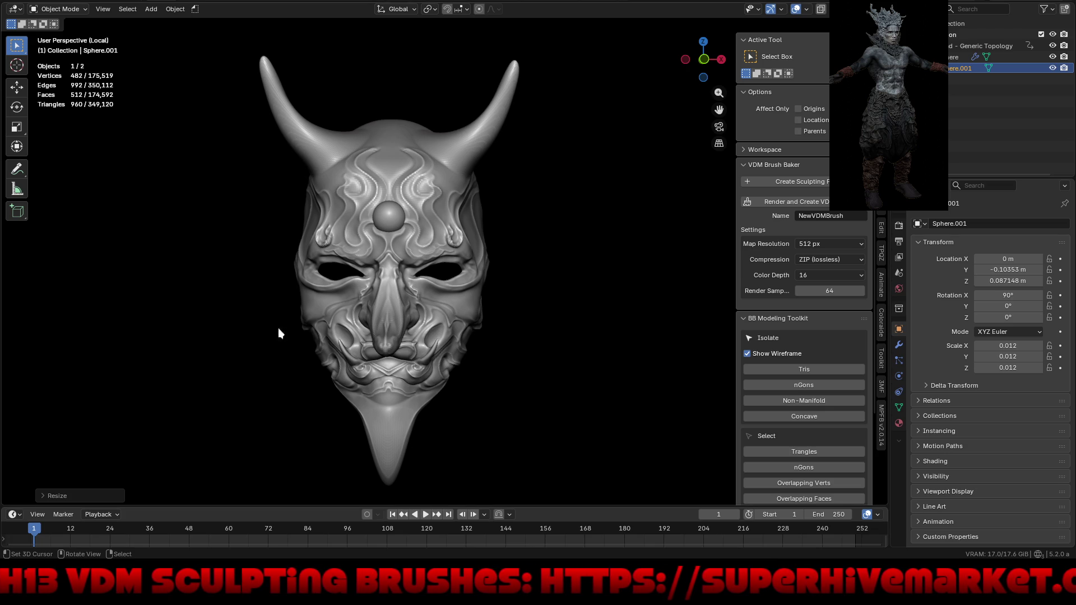
- Inspect the mask from several angles, select the head mesh and bring up the mode pie
middle_drag(292, 330, 313, 338)
scroll(344, 340, up, 3)
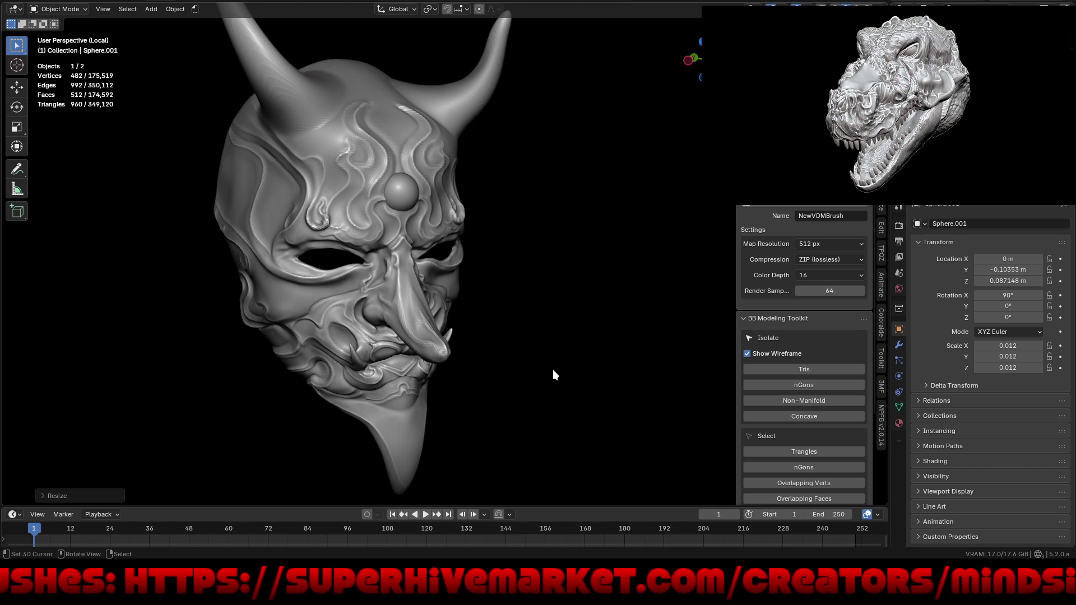
mouse_move(541, 324)
middle_down()
mouse_move(561, 250)
mouse_move(605, 280)
mouse_move(603, 303)
mouse_move(438, 323)
middle_up()
mouse_move(271, 275)
middle_down()
mouse_move(319, 341)
mouse_move(406, 345)
mouse_move(426, 328)
mouse_move(410, 316)
mouse_move(467, 280)
middle_up()
scroll(383, 318, up, 2)
scroll(380, 318, up, 2)
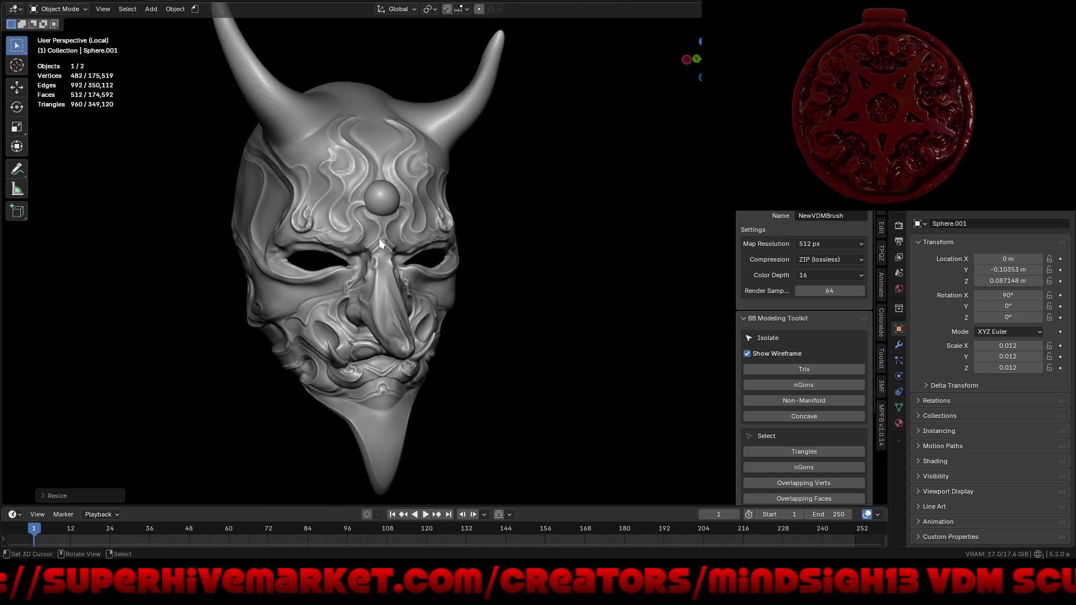
click(380, 241)
key(ctrl+Tab)
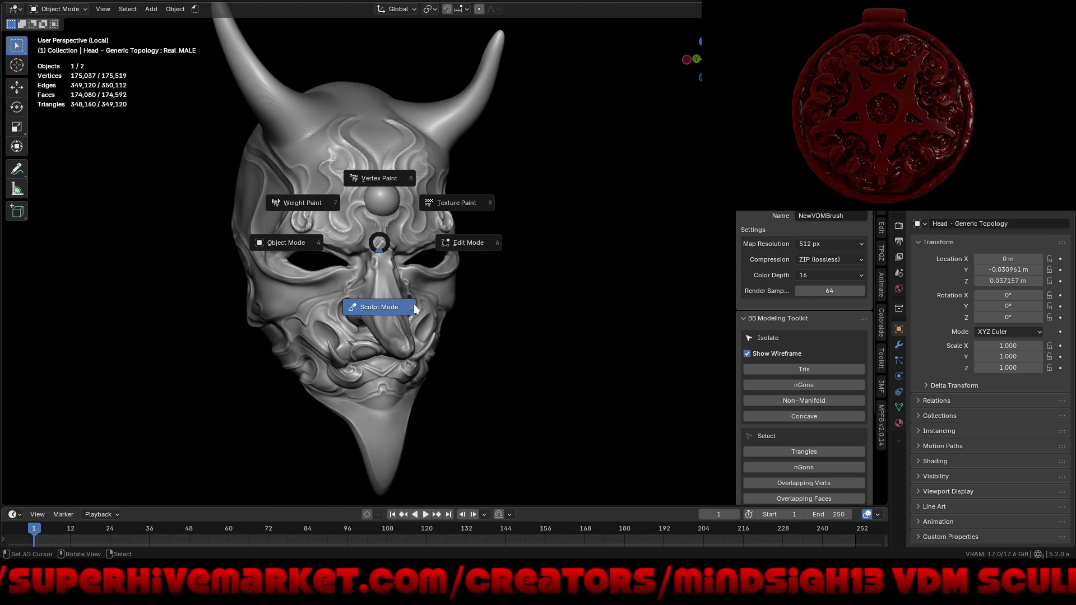
- Enter Sculpt Mode on the head and pick the Draw Sharp brush from Quick Favorites
click(399, 307)
key(q)
click(483, 320)
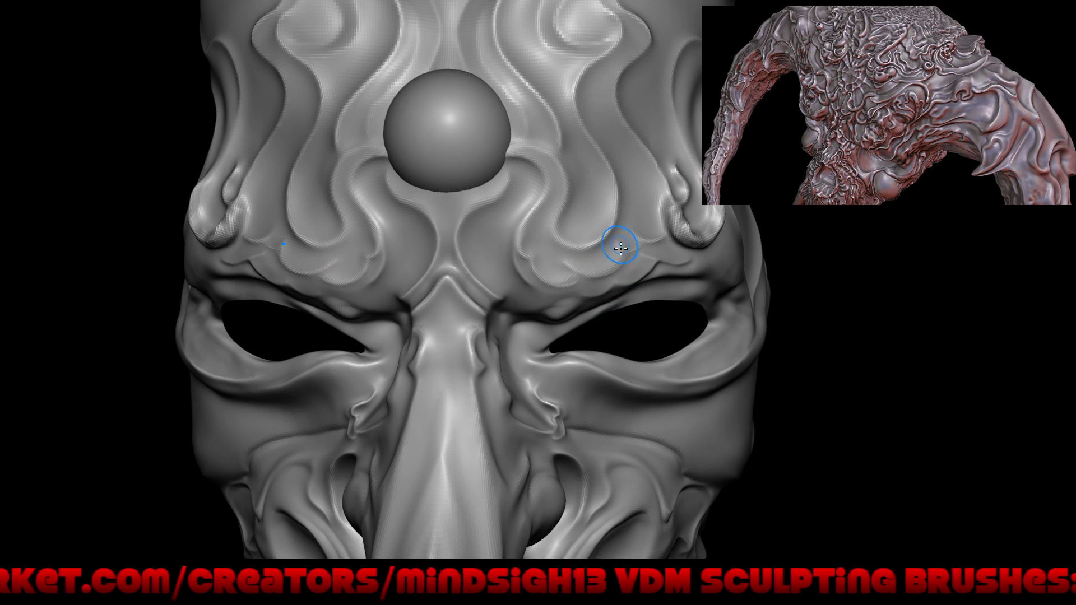
scroll(621, 278, up, 2)
scroll(613, 236, up, 2)
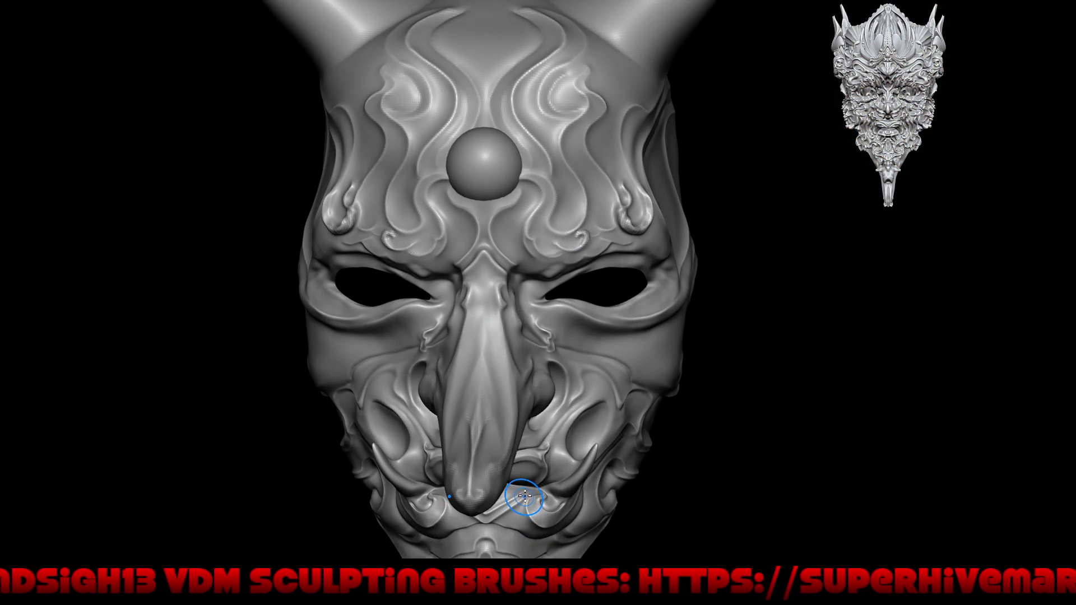
- Orbit around the mask's cheeks and nose while carving the folds with Draw Sharp
right_drag(553, 377, 551, 369)
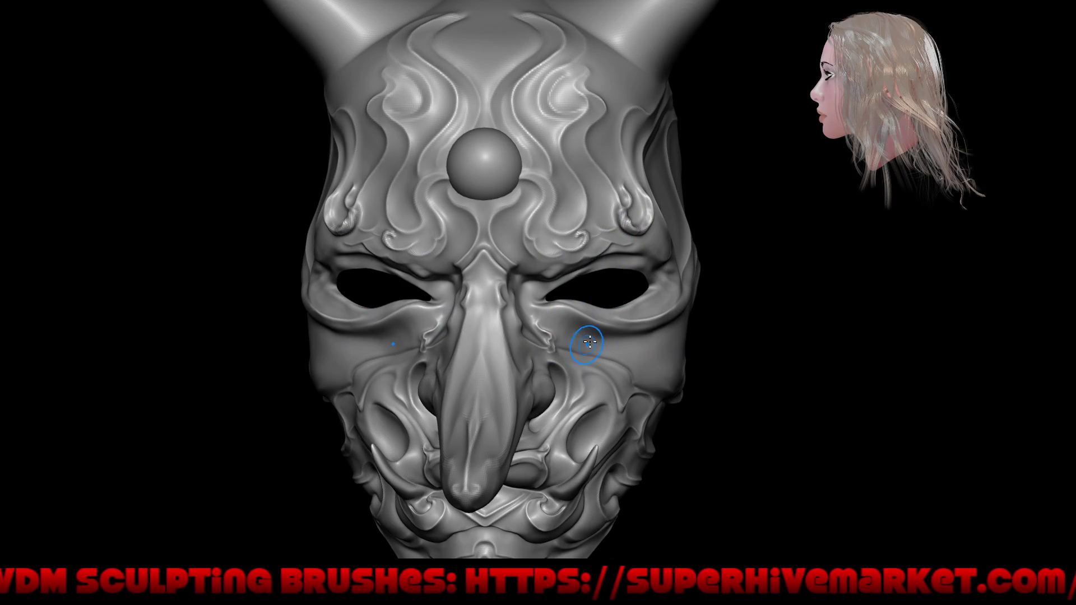
right_drag(581, 341, 635, 347)
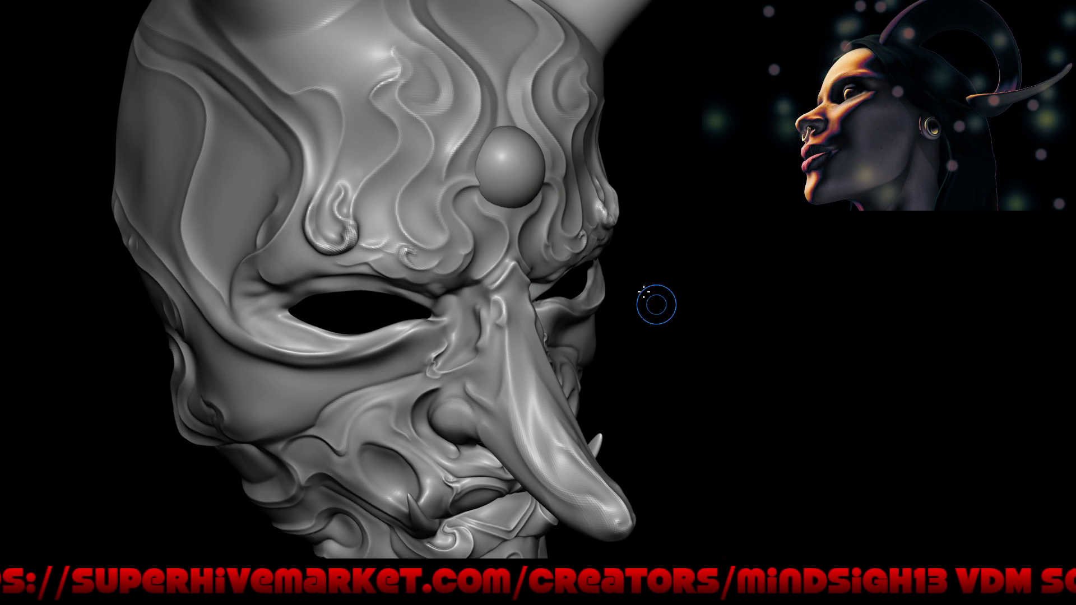
drag(659, 307, 557, 289)
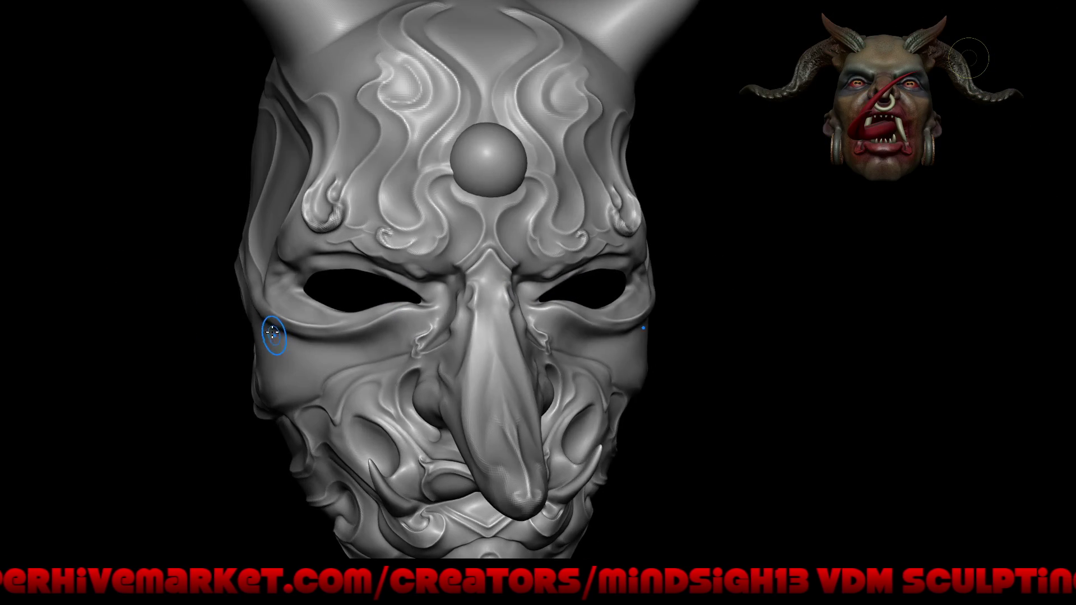
ctrl+right_drag(228, 284, 277, 360)
right_drag(410, 412, 490, 409)
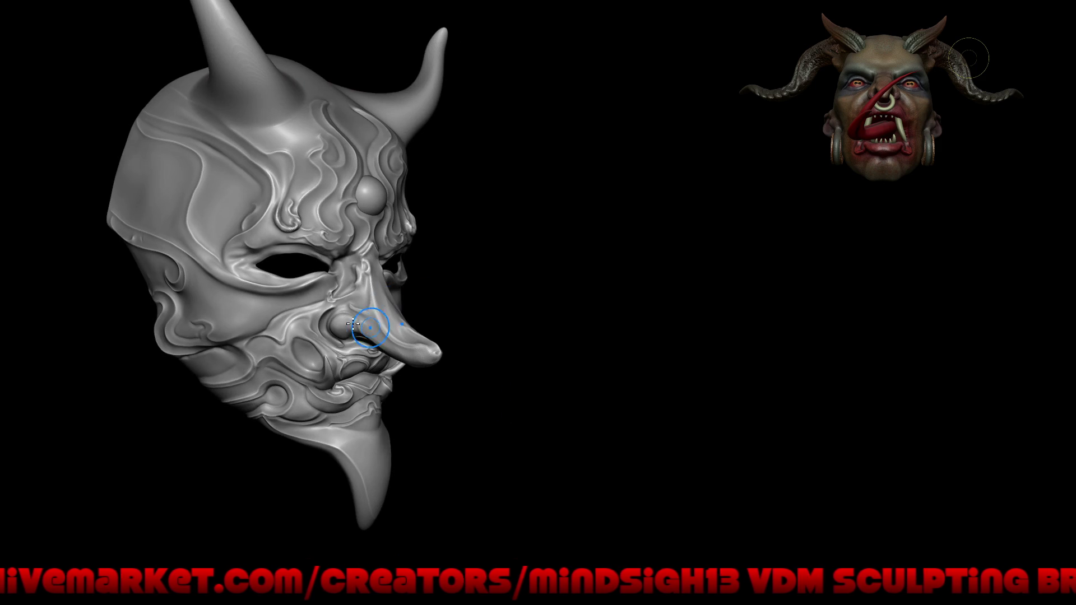
right_drag(471, 333, 523, 322)
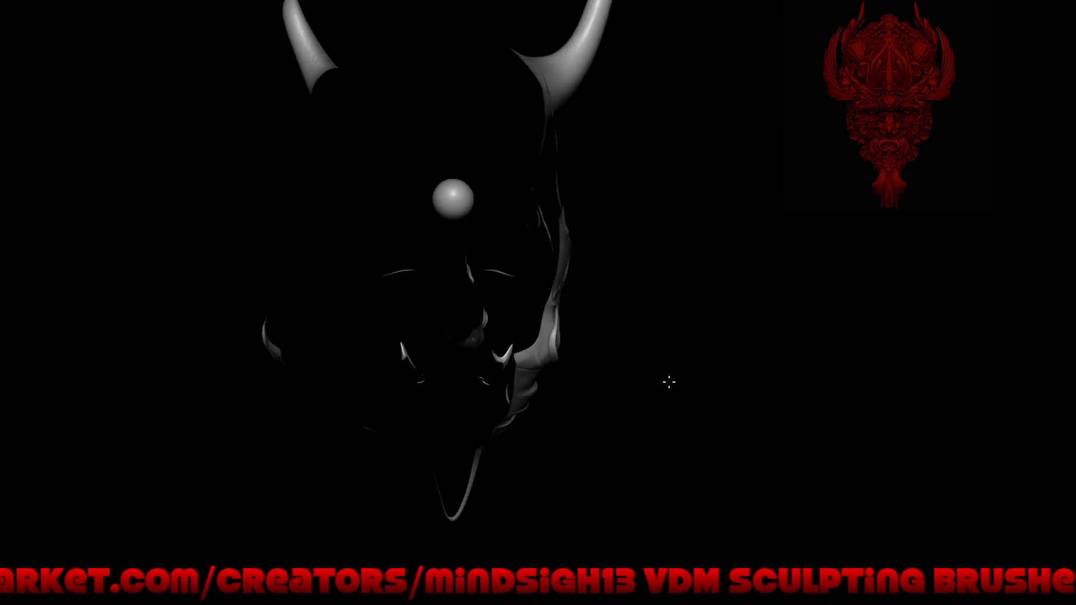
mouse_move(474, 401)
mouse_down()
mouse_move(457, 379)
mouse_move(504, 386)
mouse_up()
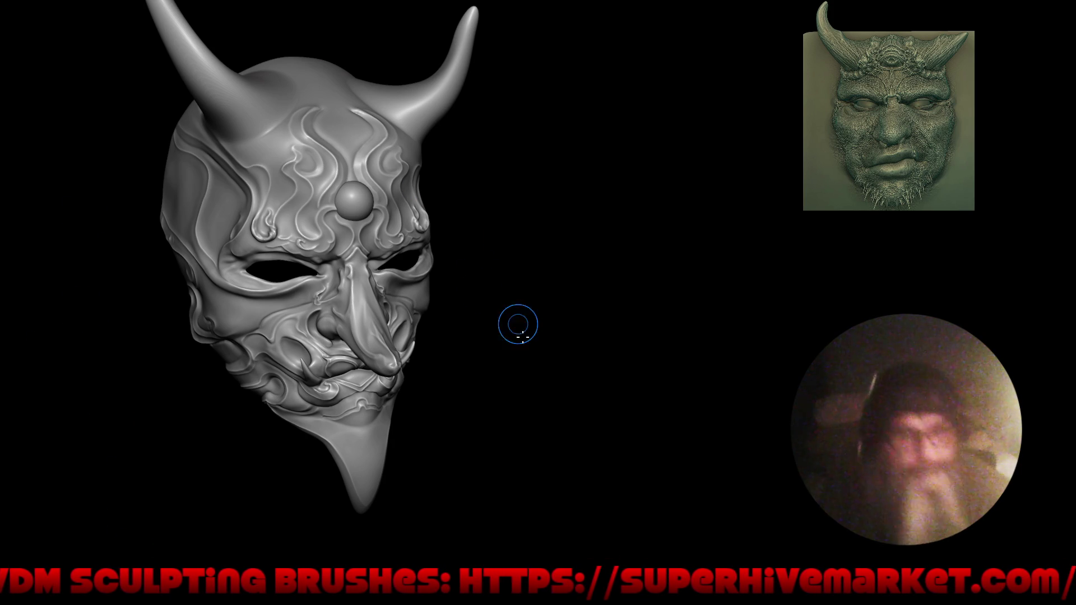
- Orbit the mask to a more frontal angle onto the brow swirls
middle_drag(504, 315, 426, 250)
scroll(427, 250, up, 3)
scroll(429, 235, up, 3)
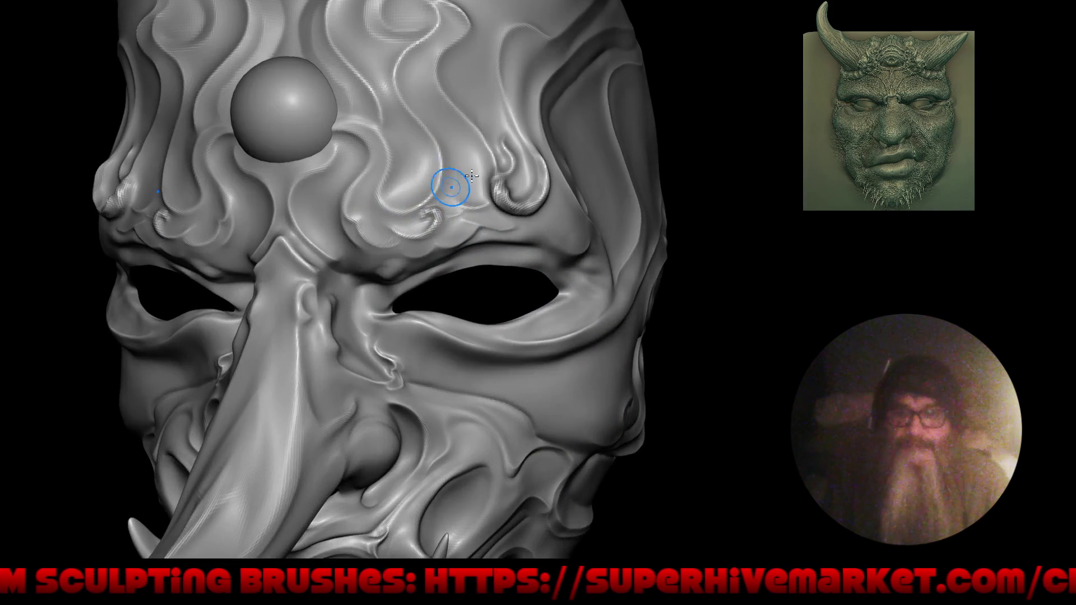
scroll(433, 218, up, 3)
scroll(437, 207, up, 3)
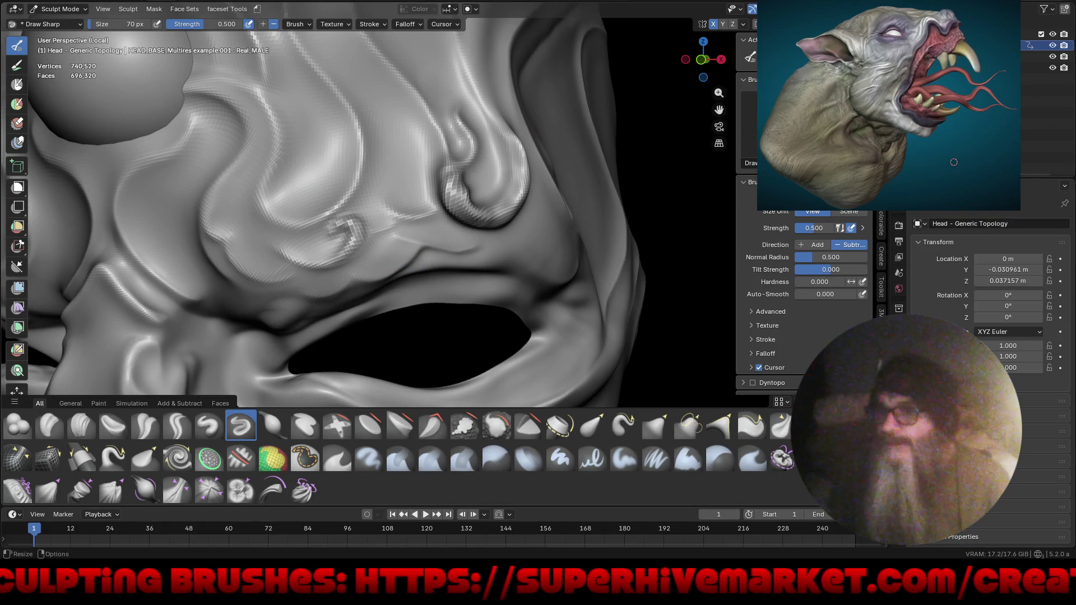
- Raise the Multires viewport level and subdivide to level 7, then go fullscreen
click(899, 346)
click(921, 267)
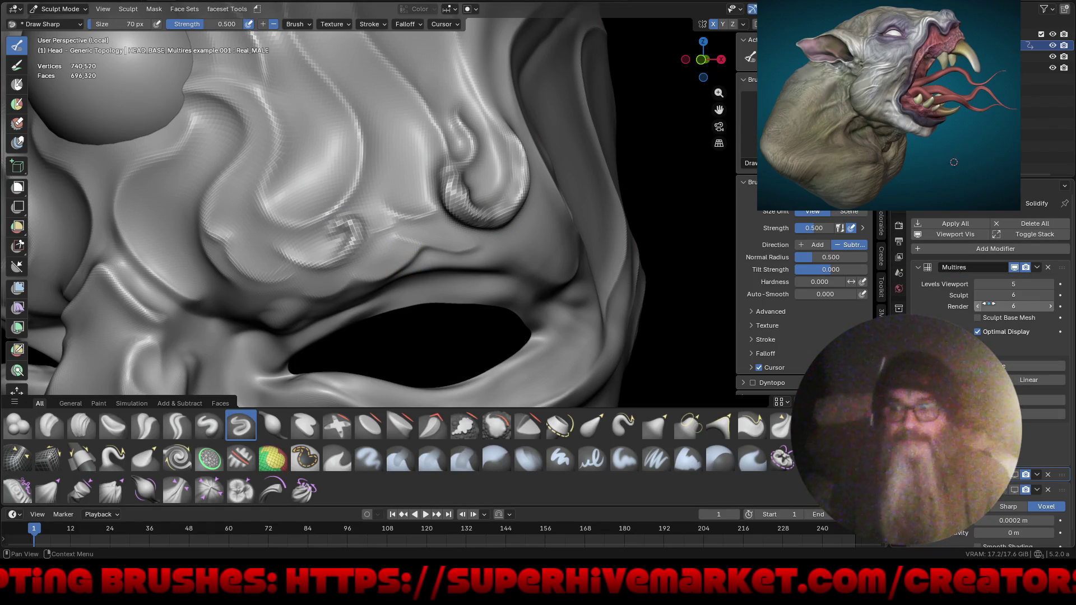
drag(1051, 285, 1051, 284)
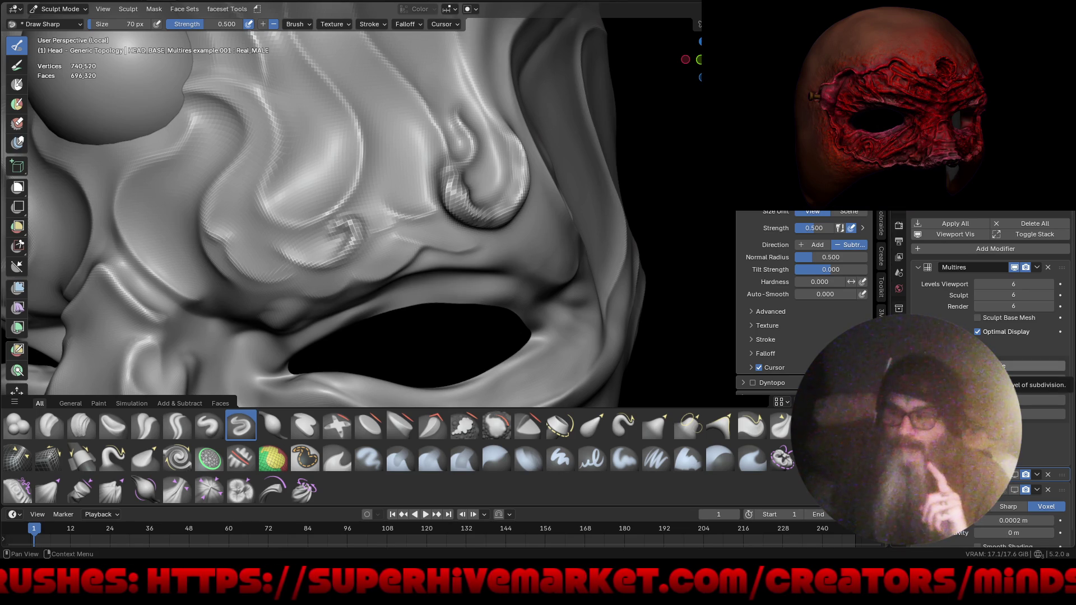
click(975, 366)
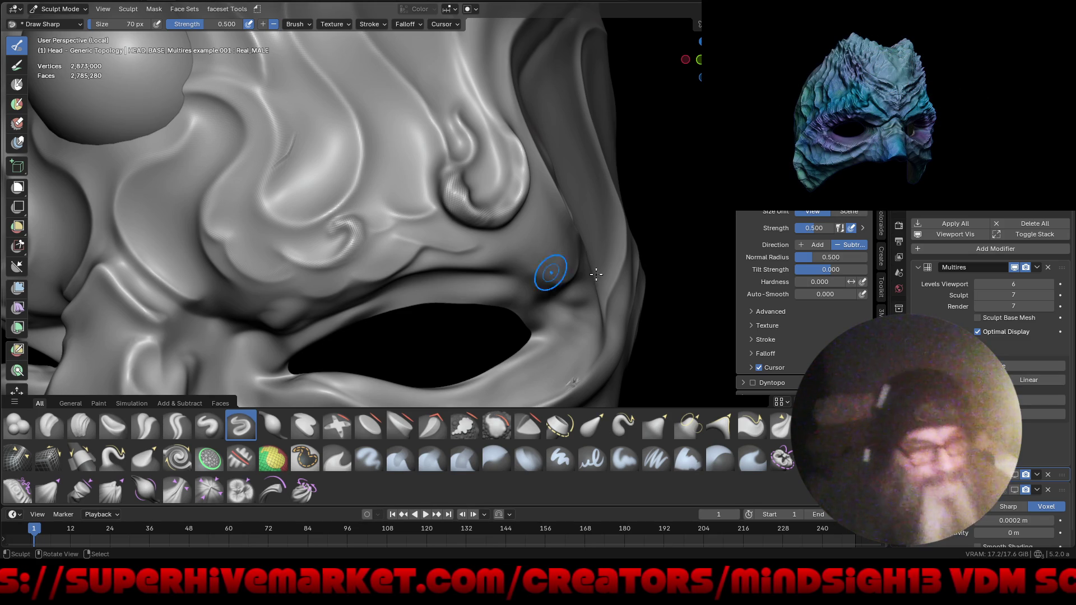
mouse_move(583, 253)
middle_down()
mouse_move(468, 324)
mouse_move(583, 342)
mouse_move(426, 303)
middle_up()
key(ctrl+alt+space)
scroll(546, 336, up, 3)
scroll(426, 303, up, 2)
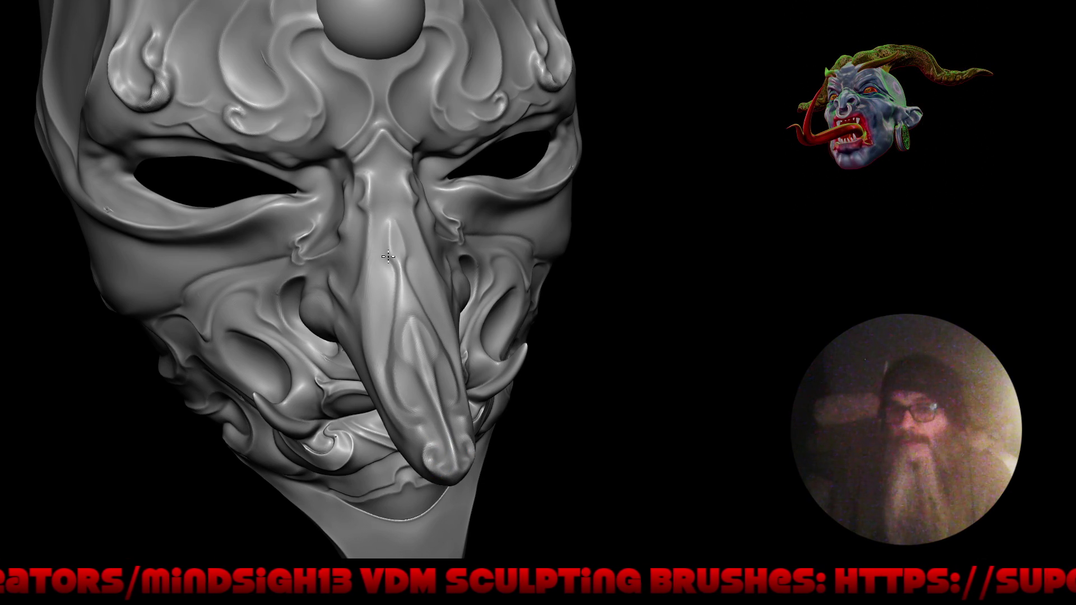
- Orbit and zoom between three-quarter and frontal views to inspect the nose and cheek folds
mouse_move(373, 493)
mouse_down()
mouse_move(492, 358)
mouse_move(469, 300)
mouse_up()
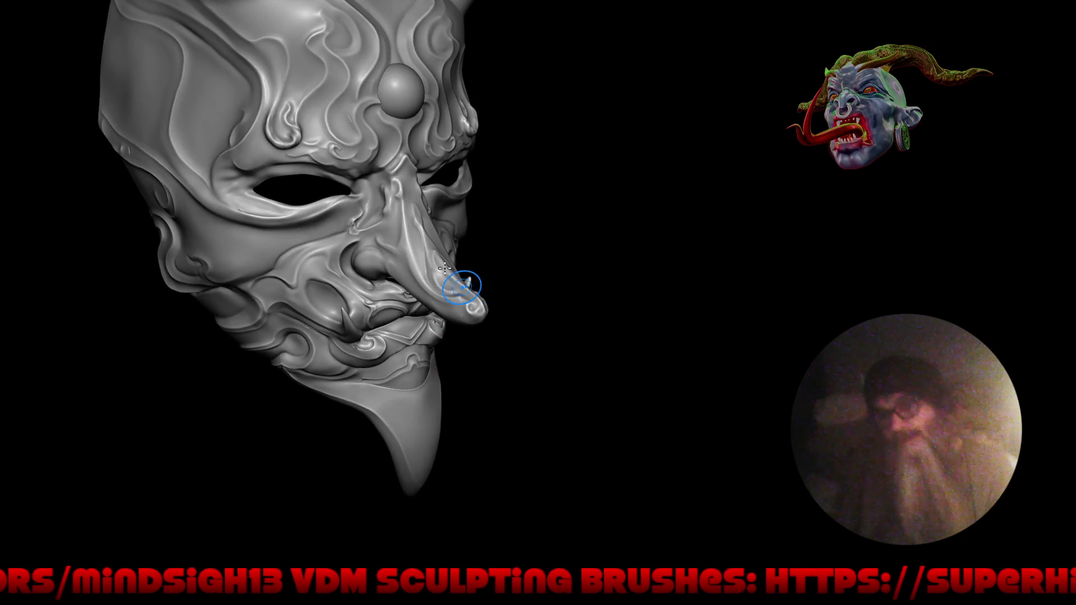
scroll(356, 124, up, 5)
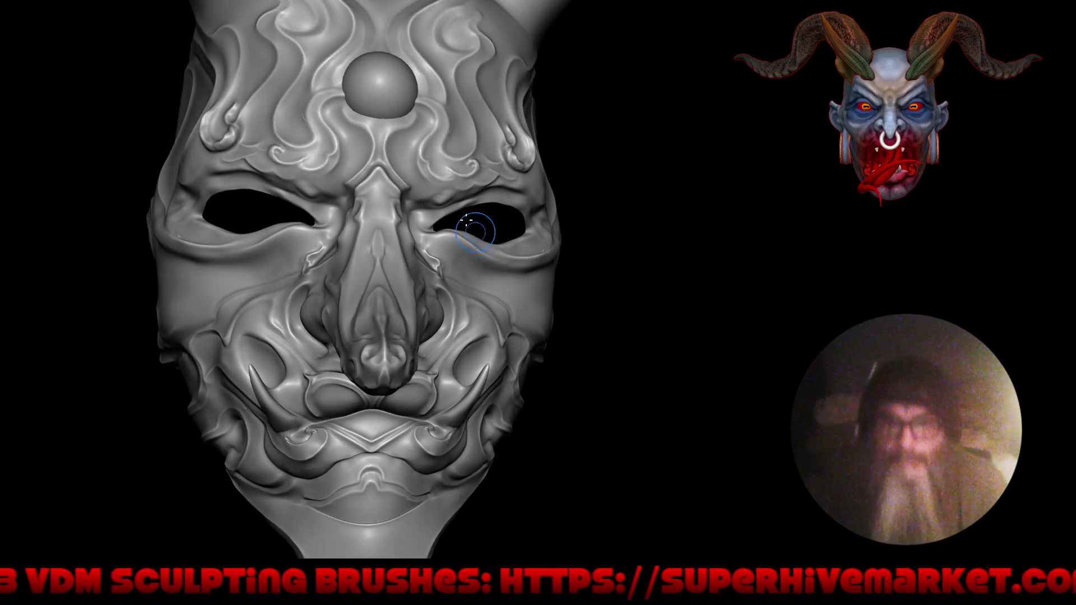
mouse_move(475, 229)
ctrl+right_down()
mouse_move(499, 308)
mouse_move(425, 278)
mouse_move(419, 303)
mouse_move(433, 233)
mouse_move(444, 300)
ctrl+right_up()
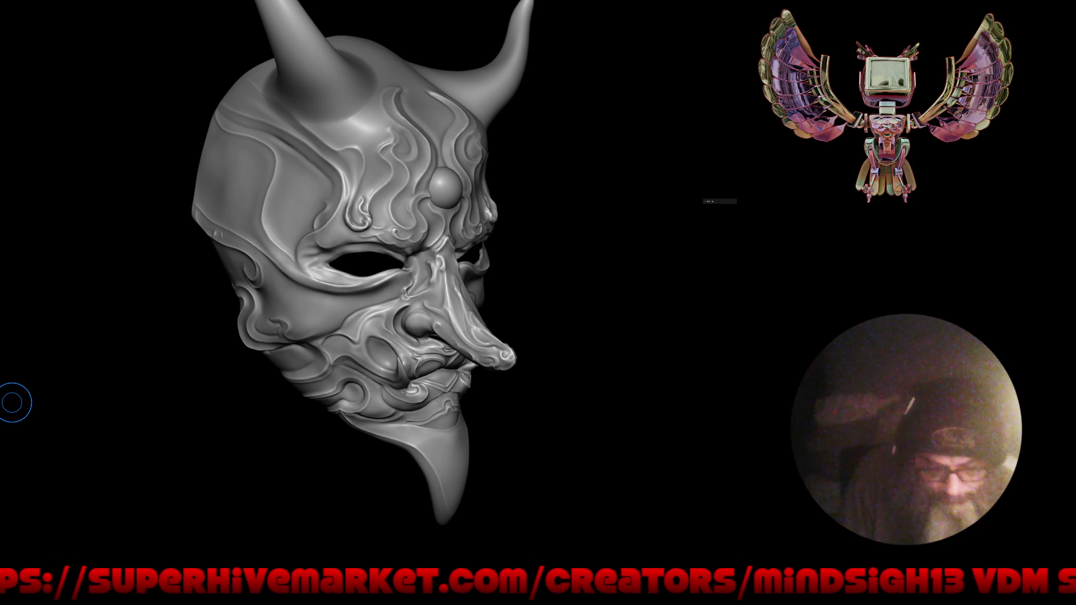
mouse_move(648, 343)
mouse_down()
mouse_move(655, 380)
mouse_move(719, 370)
mouse_move(565, 371)
mouse_move(543, 300)
mouse_move(553, 298)
mouse_up()
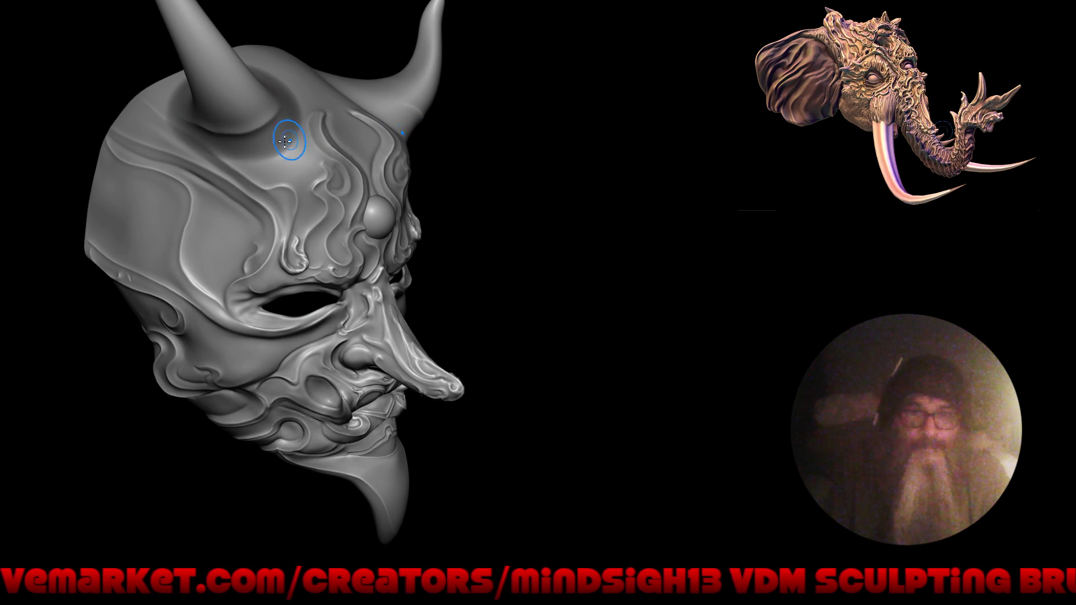
- Carve a crease from the horn base along the brow, undoing strokes until a faint brow-edge ridge remains
mouse_move(437, 140)
mouse_down()
mouse_move(117, 152)
mouse_move(359, 301)
mouse_up()
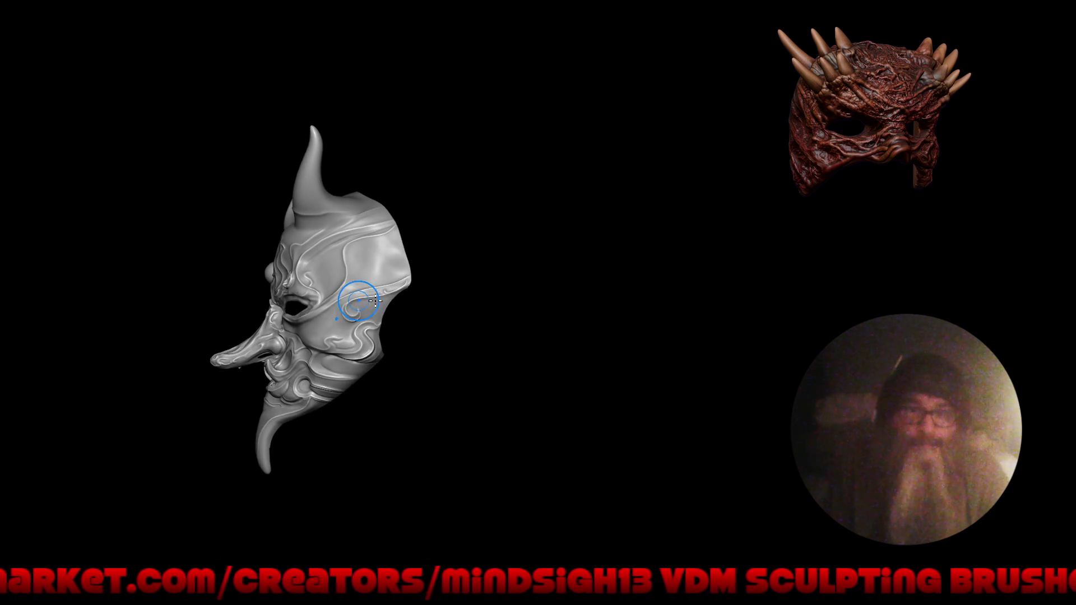
key(f)
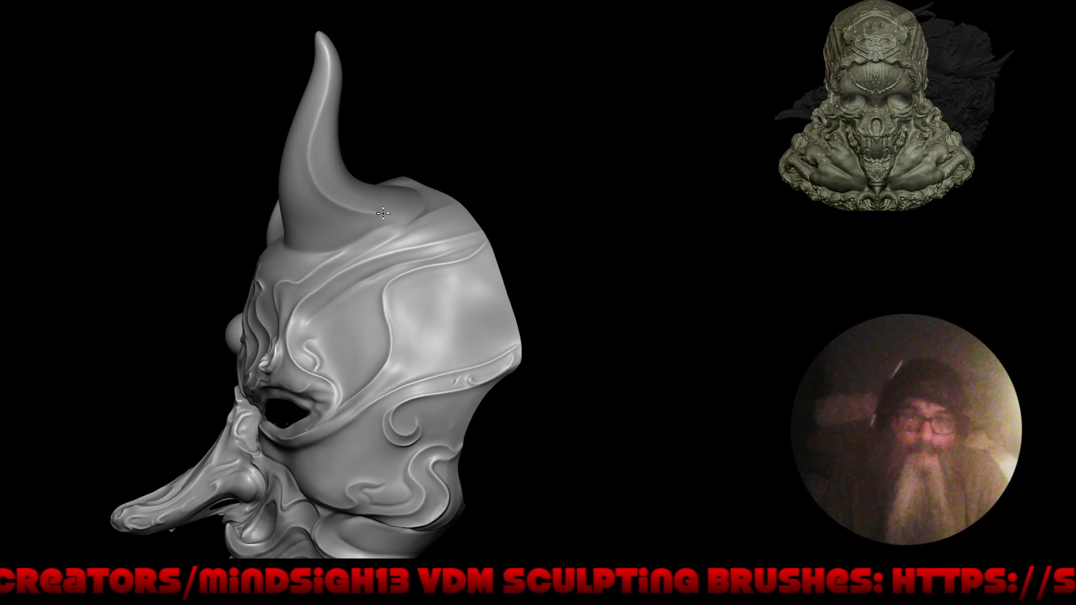
mouse_move(429, 186)
mouse_down()
mouse_move(347, 266)
mouse_move(429, 284)
mouse_move(412, 205)
mouse_up()
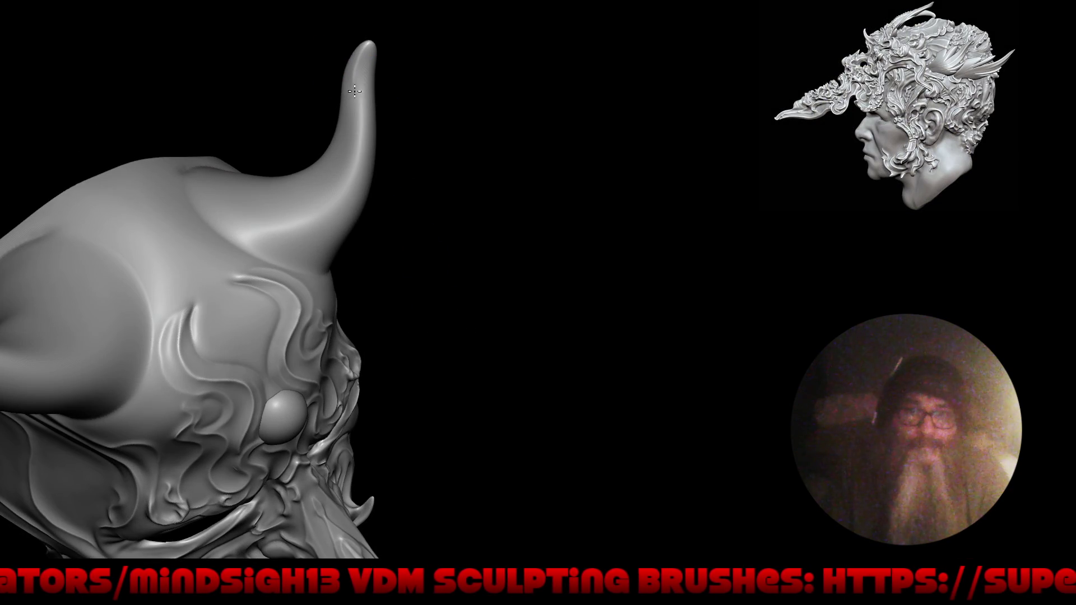
drag(358, 141, 189, 149)
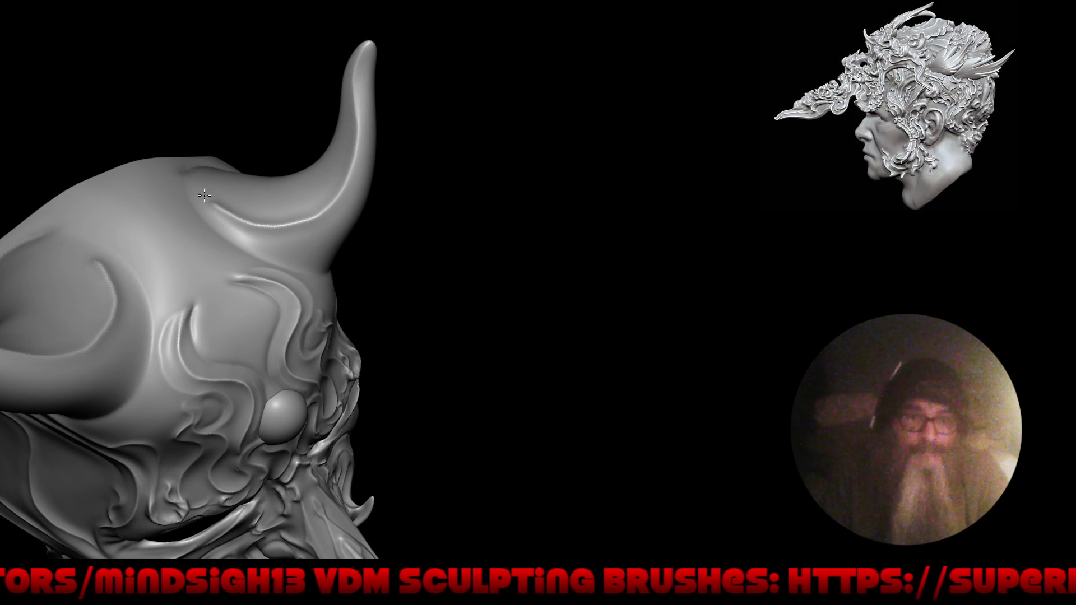
key(ctrl+z)
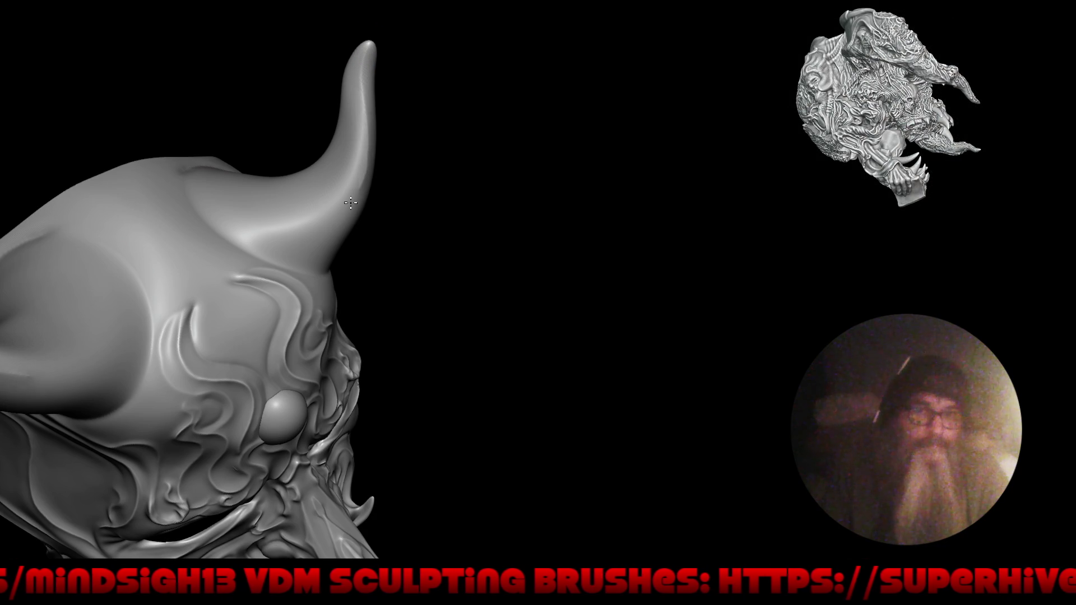
drag(192, 171, 317, 242)
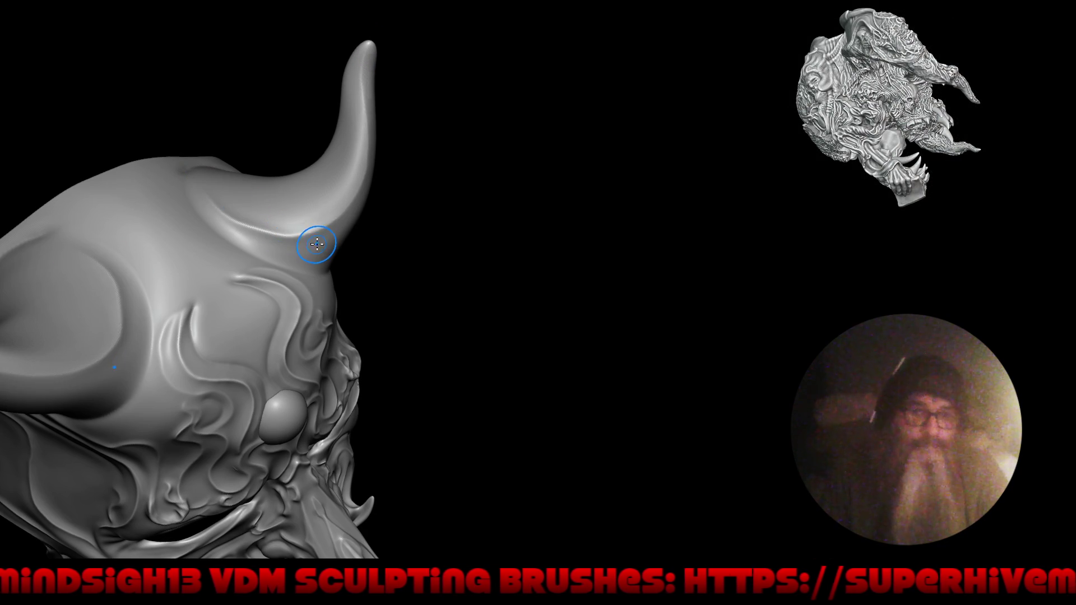
key(ctrl+z)
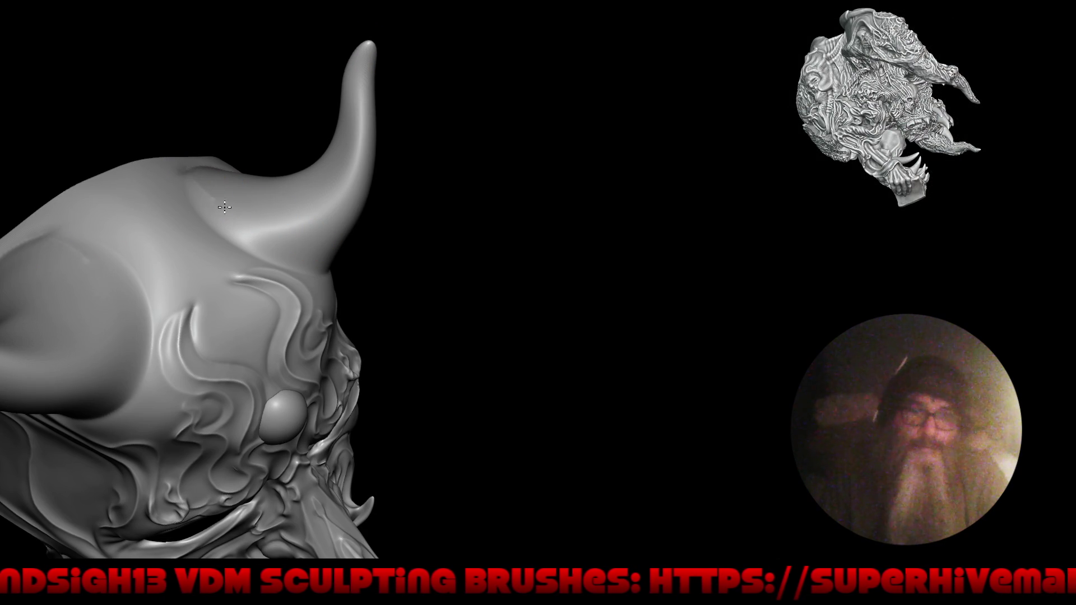
drag(288, 218, 329, 187)
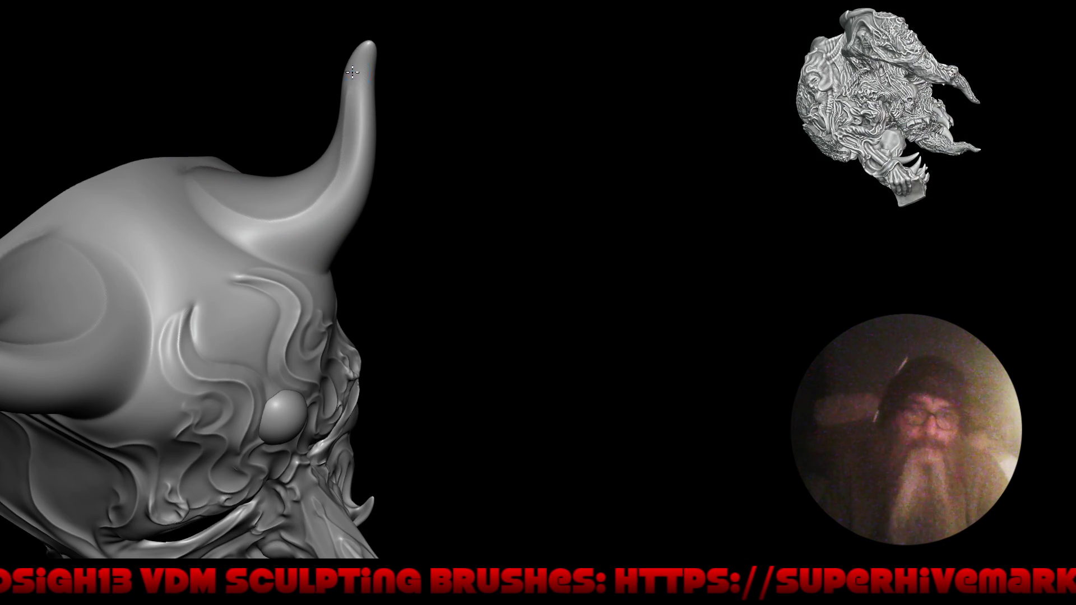
- Carve a mirrored crease across the head and extend creases down both horns, checking from several angles
mouse_move(276, 248)
right_down()
mouse_move(539, 253)
mouse_move(532, 269)
mouse_move(584, 244)
mouse_move(550, 257)
mouse_move(492, 214)
right_up()
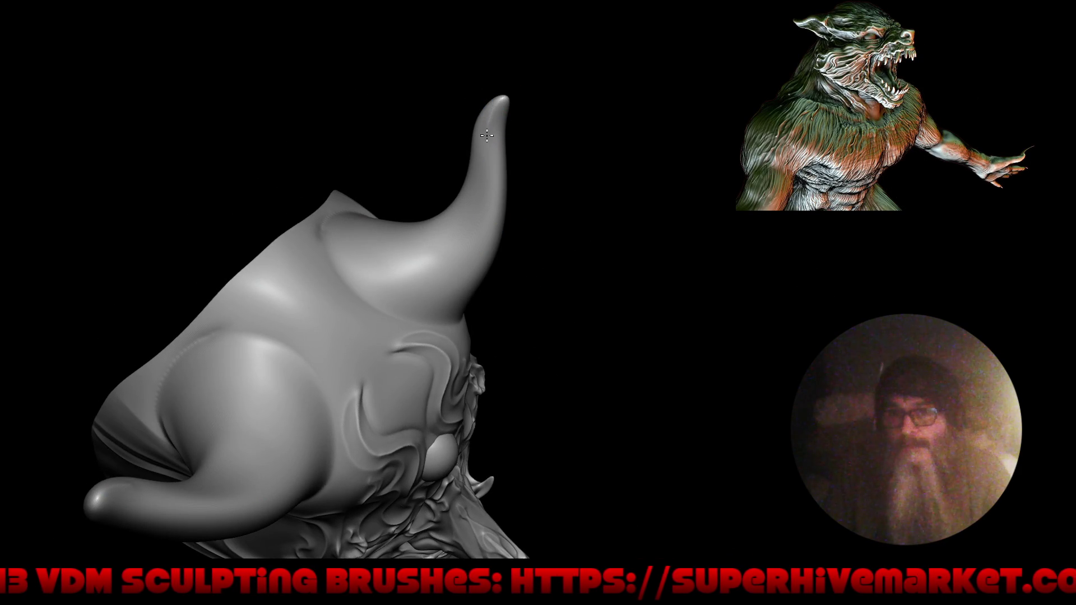
mouse_move(442, 254)
mouse_down()
mouse_move(407, 256)
mouse_move(323, 208)
mouse_up()
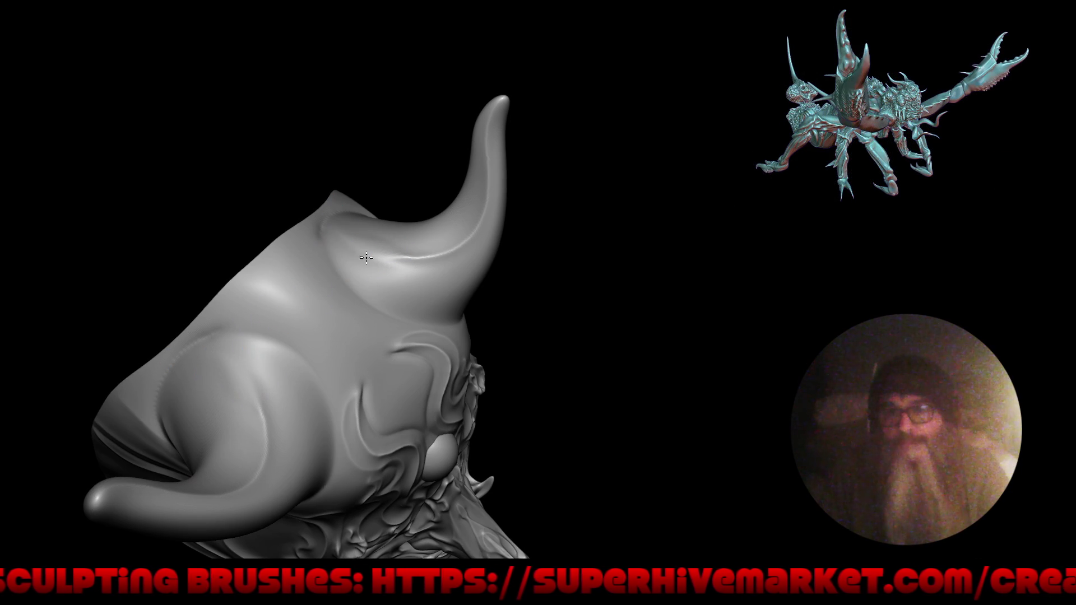
middle_drag(396, 264, 445, 283)
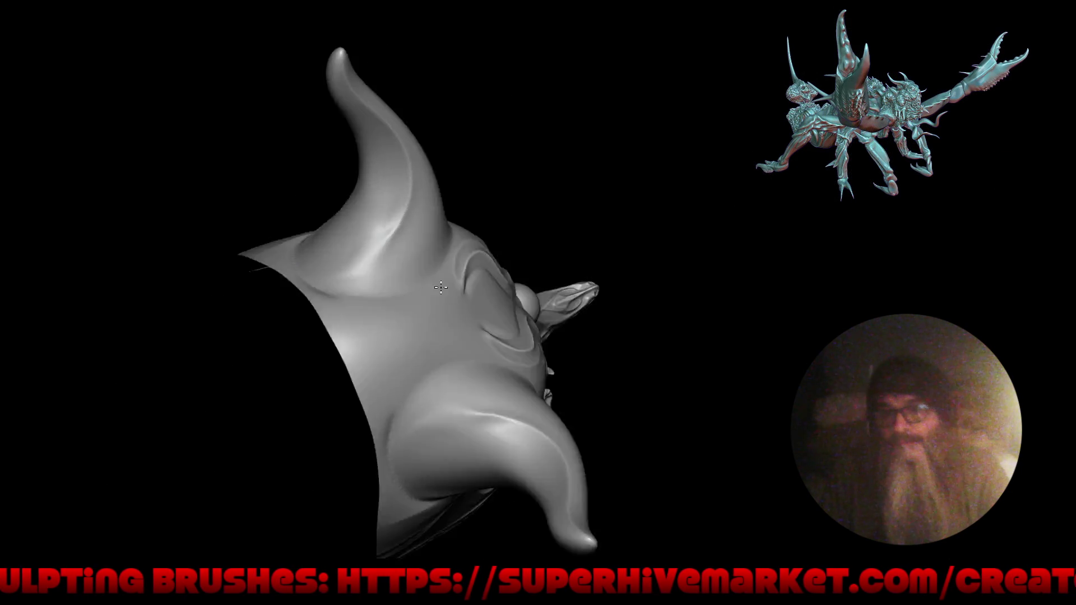
drag(369, 241, 373, 296)
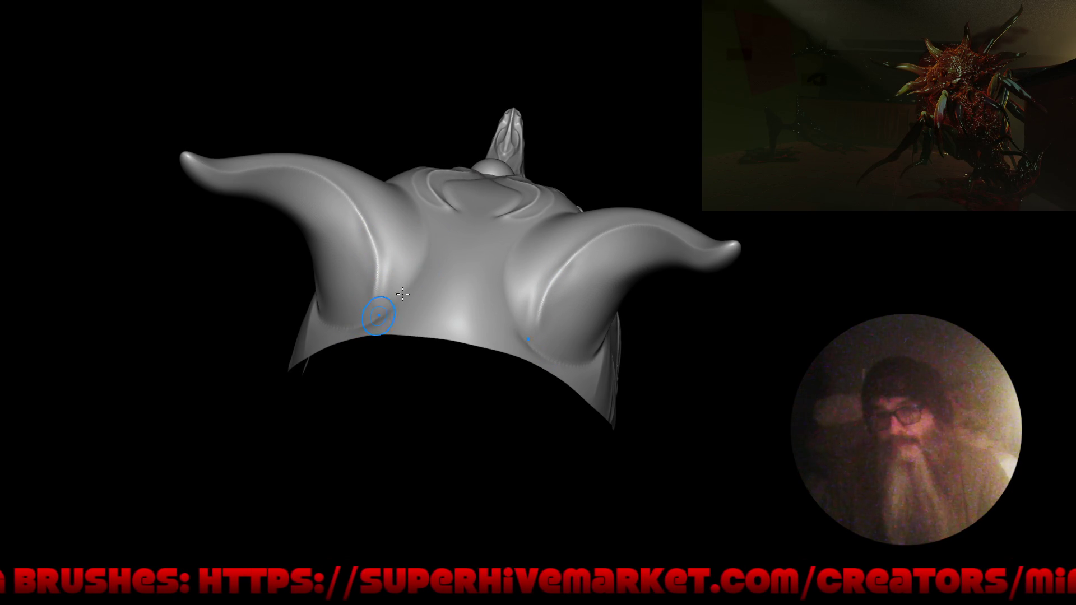
middle_drag(383, 312, 451, 207)
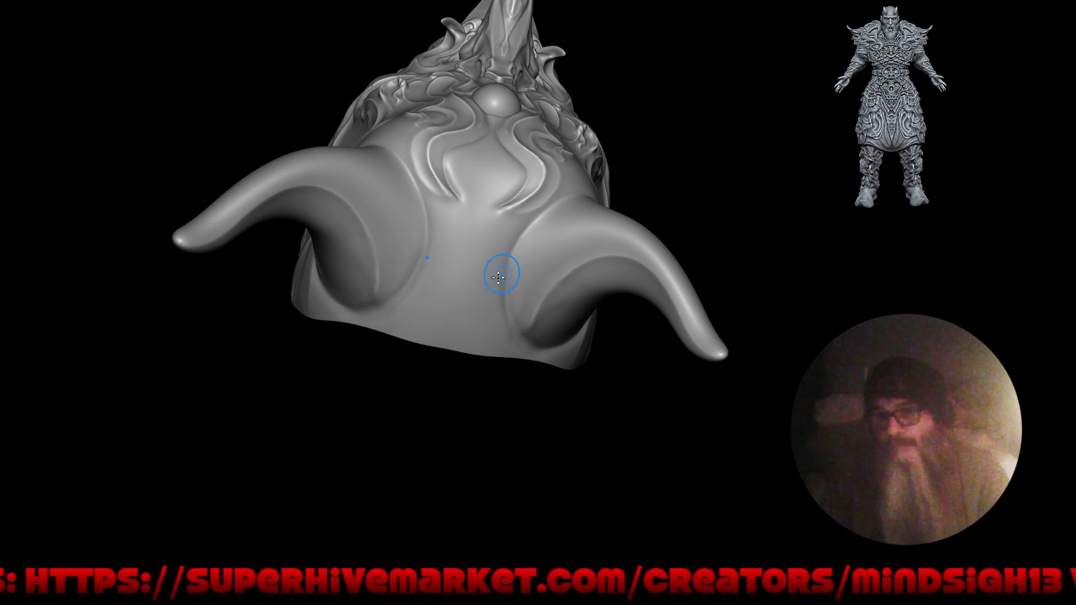
middle_drag(378, 325, 446, 207)
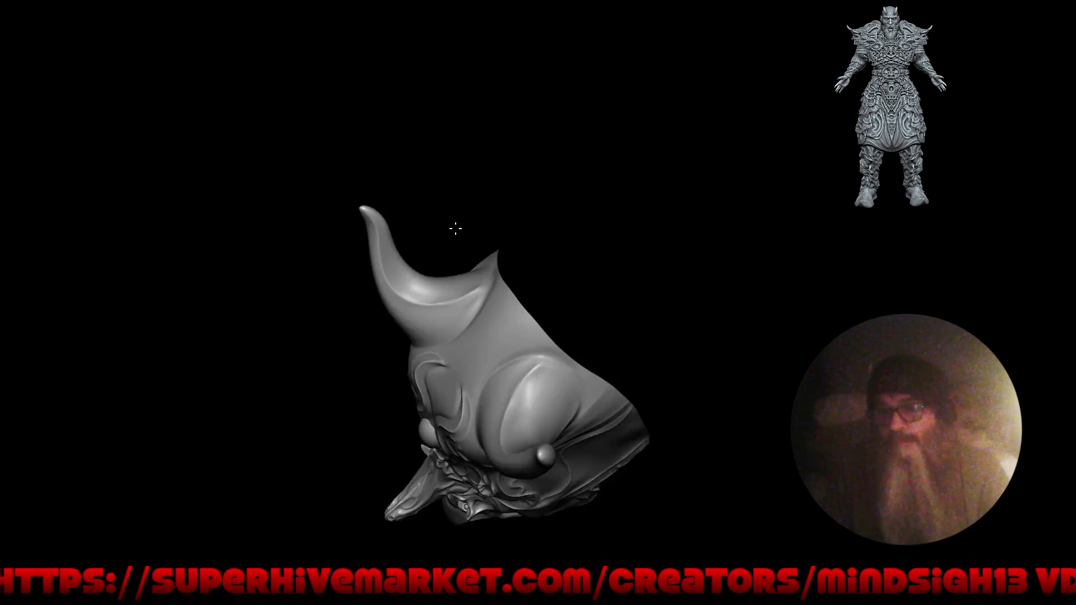
alt+drag(539, 238, 516, 148)
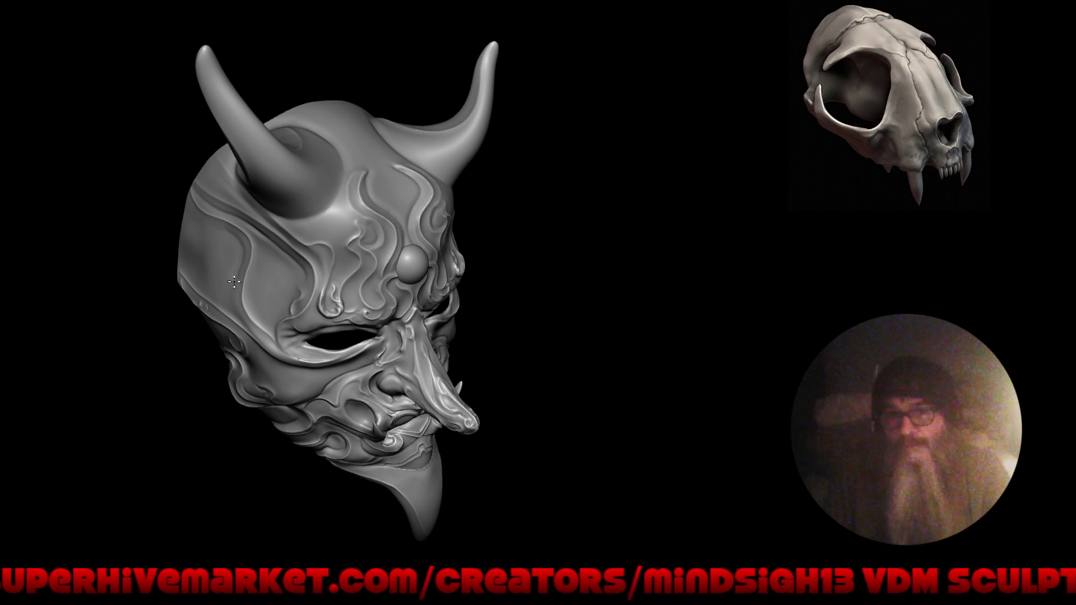
drag(384, 421, 230, 240)
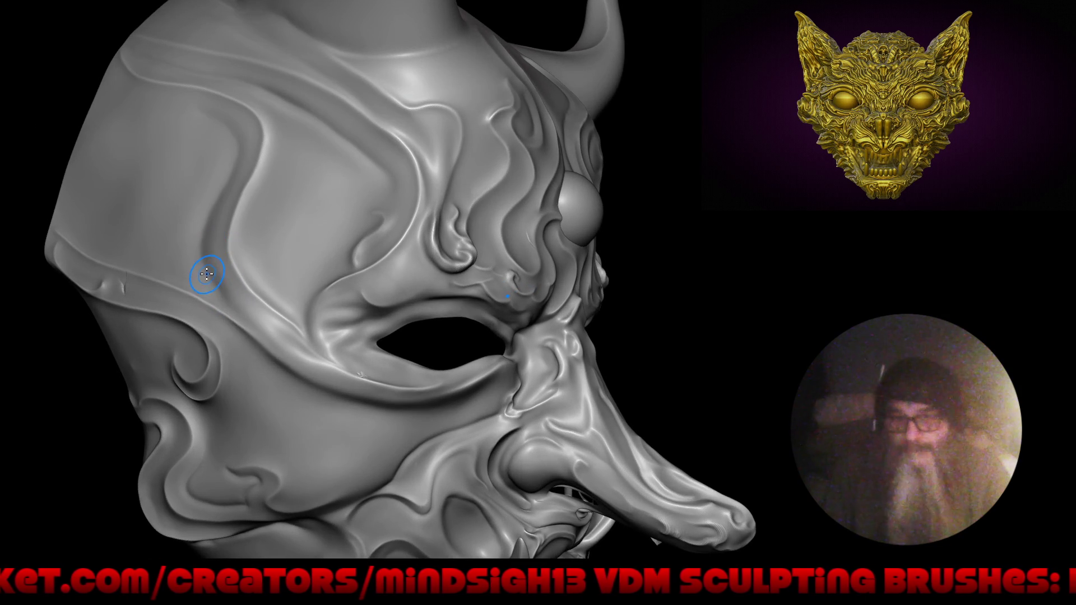
shift+drag(206, 273, 215, 287)
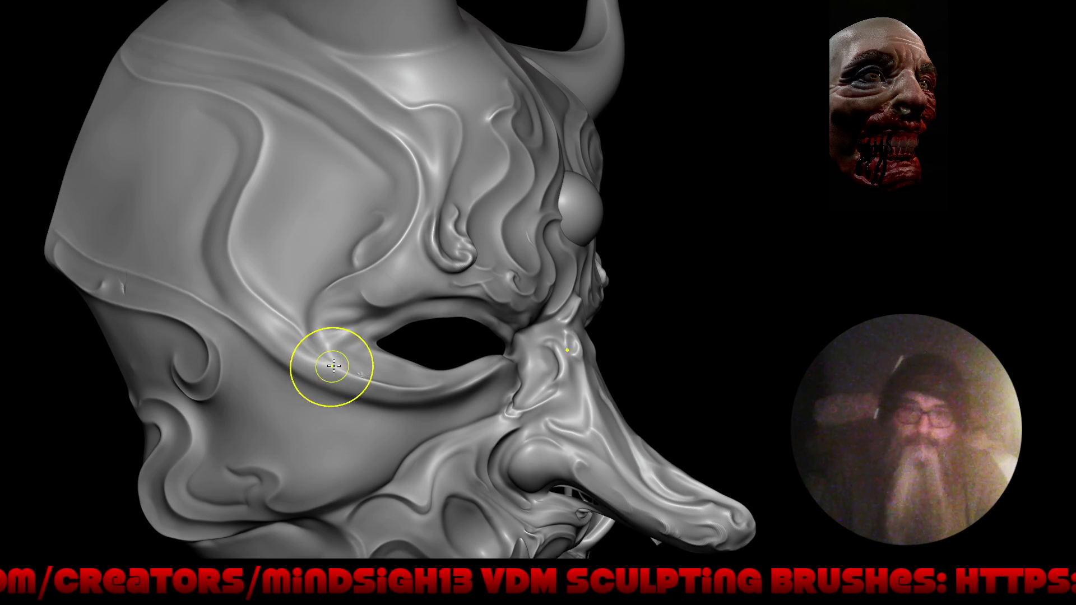
ctrl+right_drag(430, 367, 397, 309)
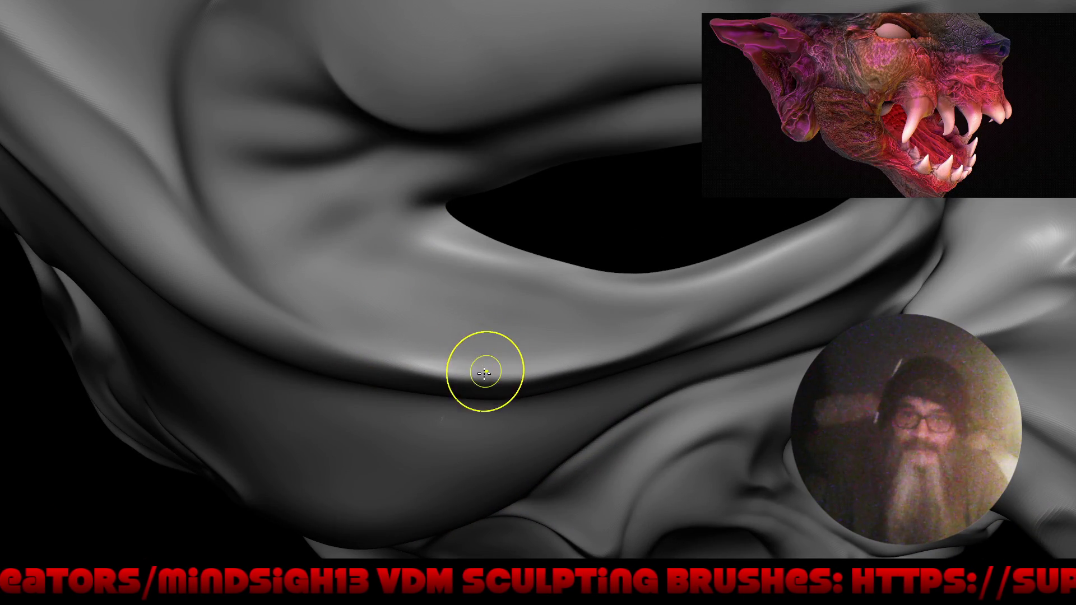
mouse_move(355, 336)
ctrl+right_down()
mouse_move(356, 492)
mouse_move(373, 440)
ctrl+right_up()
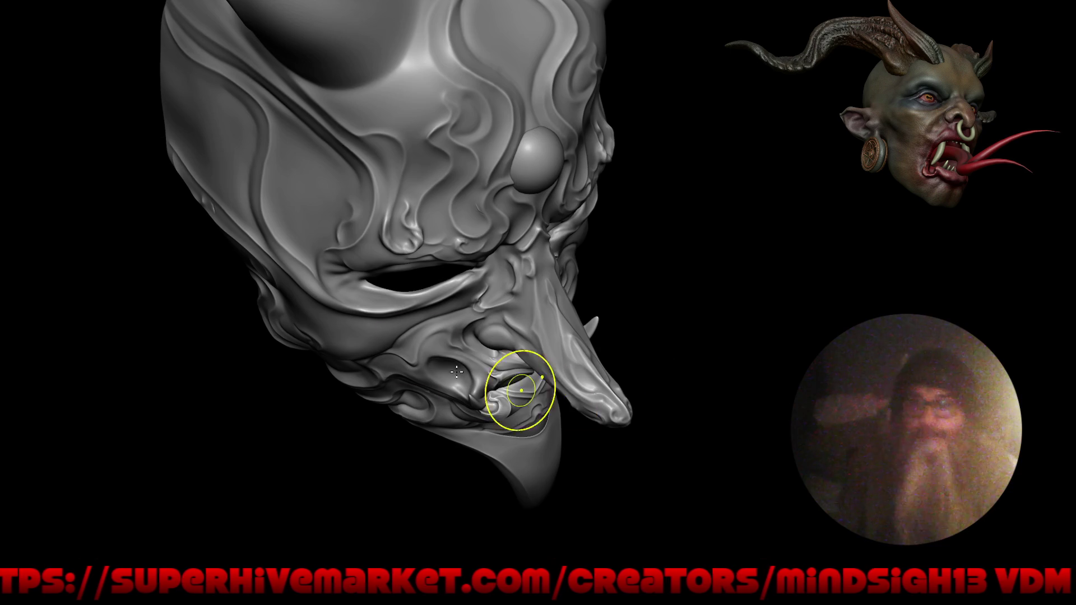
scroll(397, 391, down, 3)
- Press down the top edge of the forehead sphere, then view the eye area from the side
mouse_move(398, 391)
middle_down()
mouse_move(519, 450)
mouse_move(533, 449)
mouse_move(503, 393)
mouse_move(615, 400)
mouse_move(560, 389)
mouse_move(600, 384)
mouse_move(577, 435)
mouse_move(578, 413)
mouse_move(547, 409)
middle_up()
scroll(530, 438, up, 2)
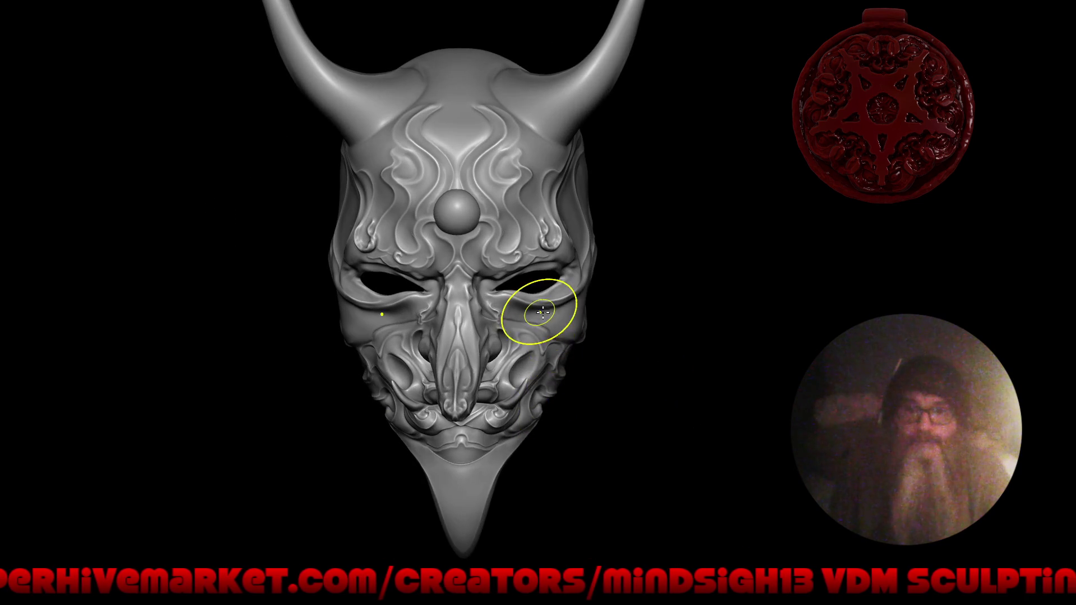
middle_drag(533, 312, 584, 327)
scroll(466, 212, up, 5)
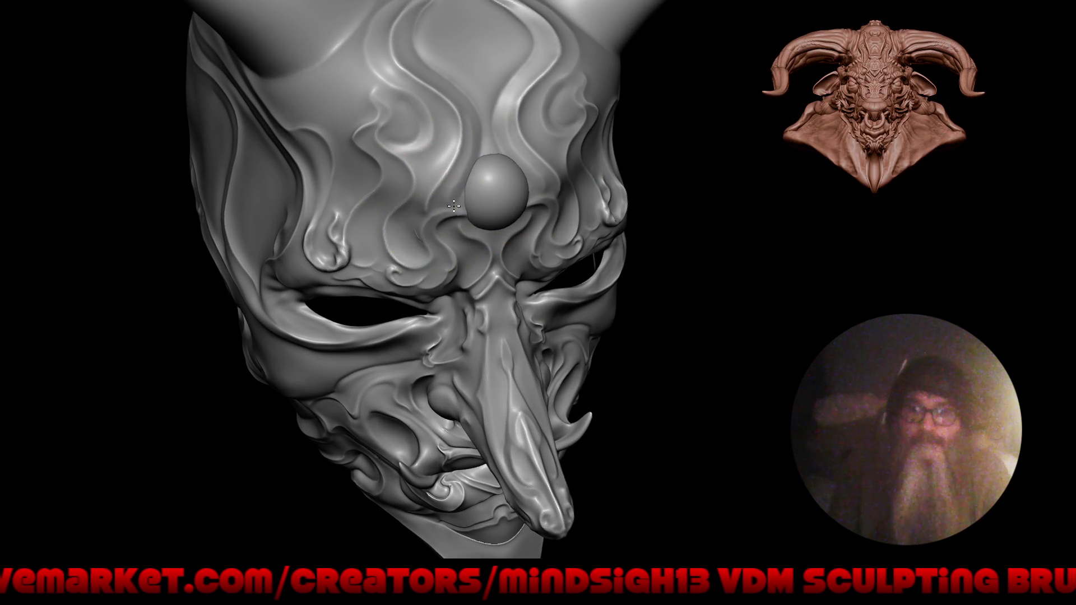
scroll(457, 210, up, 2)
scroll(492, 176, up, 3)
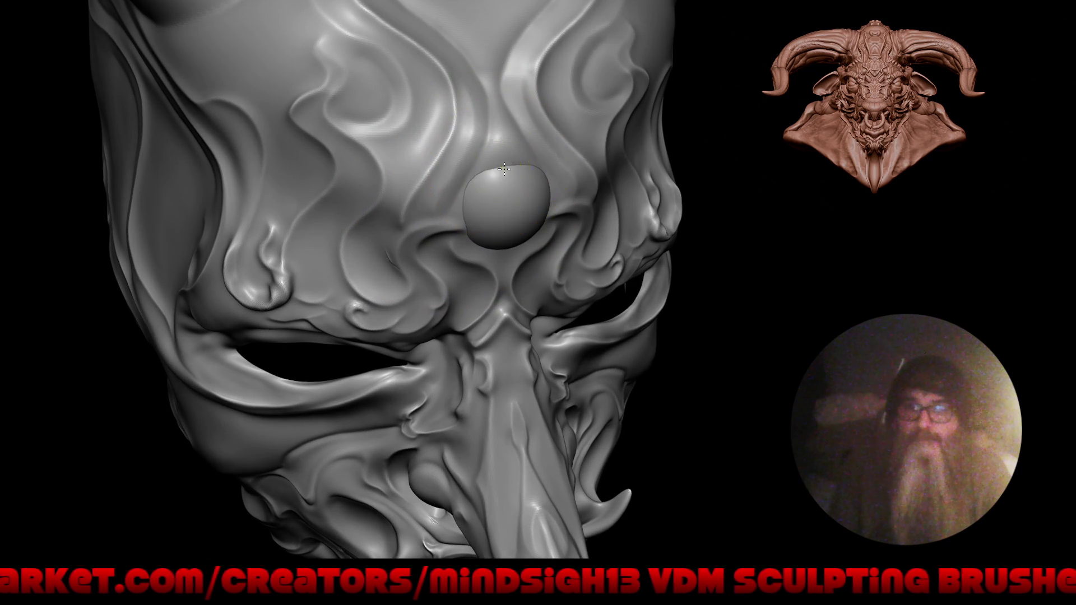
scroll(508, 172, up, 2)
scroll(509, 173, up, 2)
scroll(513, 160, up, 1)
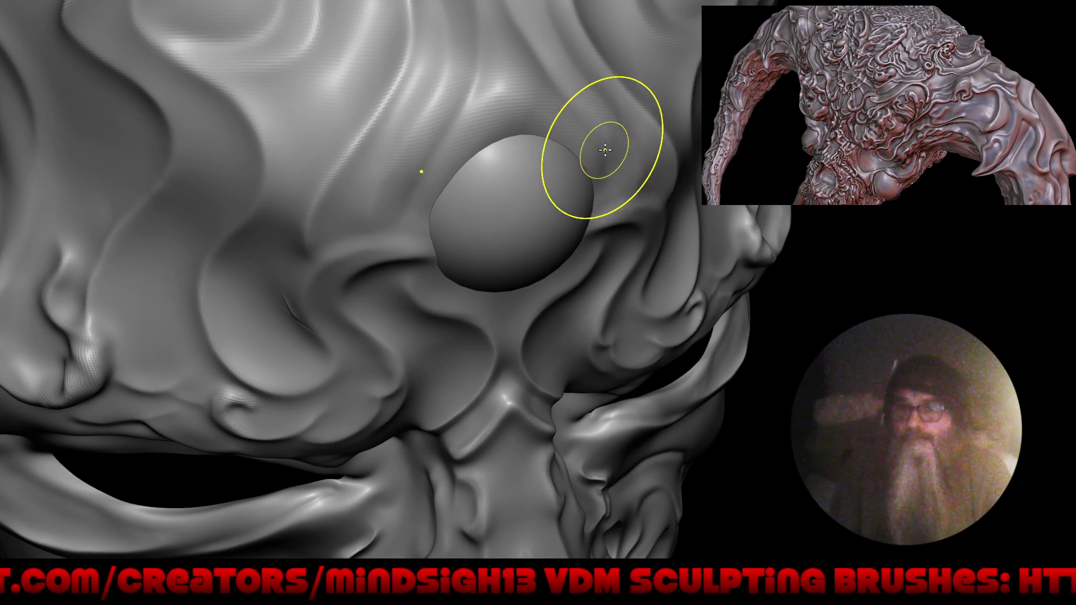
drag(516, 118, 552, 144)
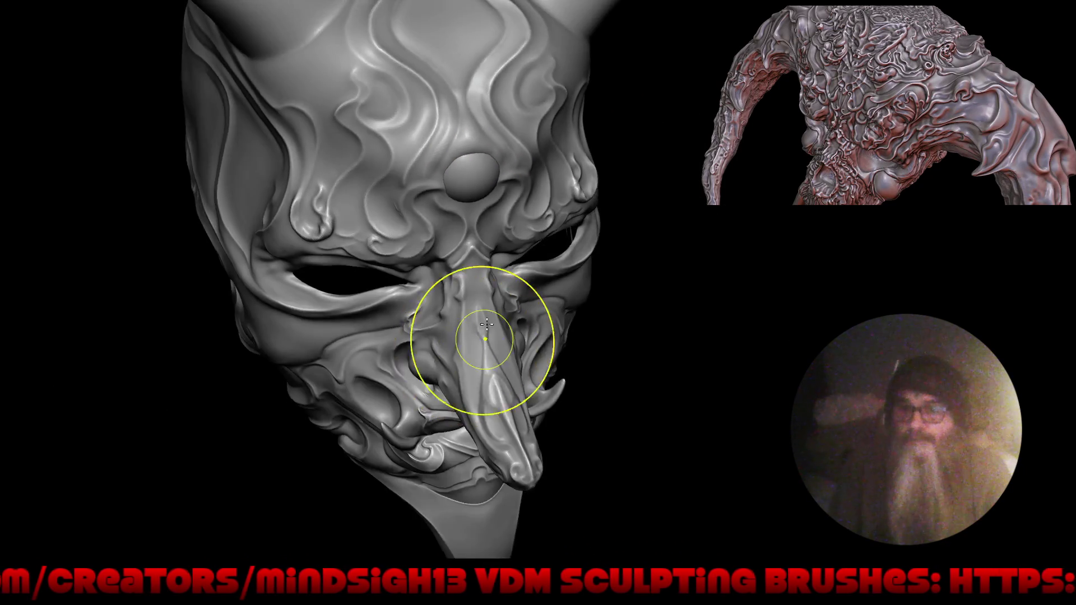
right_drag(446, 158, 396, 300)
mouse_move(457, 240)
alt+right_down()
mouse_move(489, 192)
mouse_move(471, 163)
alt+right_up()
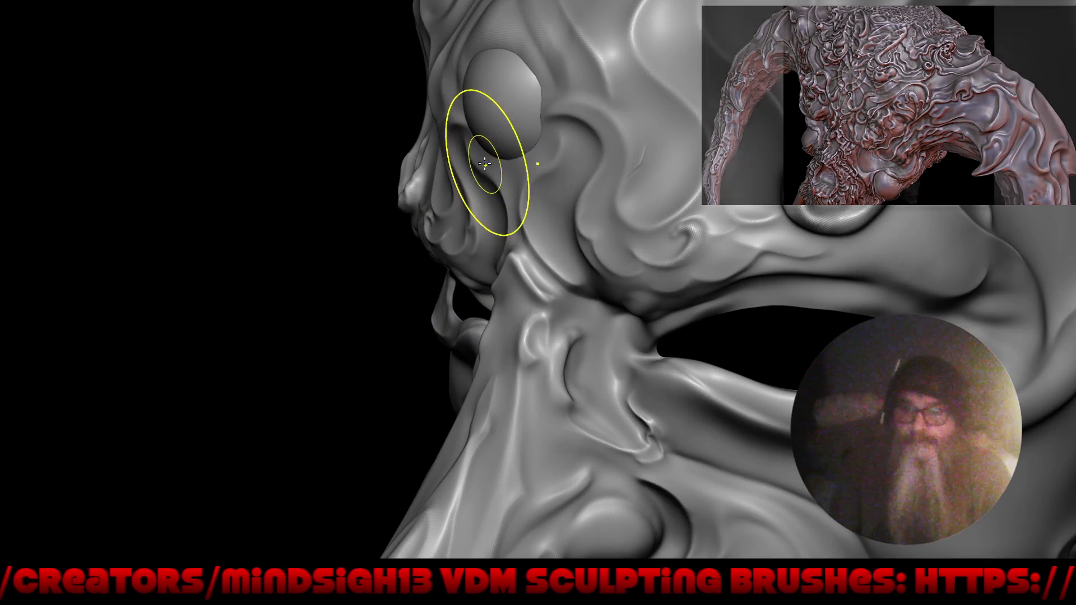
key(q)
- Pick the Draw Sharp brush from Quick Favorites and orbit to a frontal view of the mask
click(461, 211)
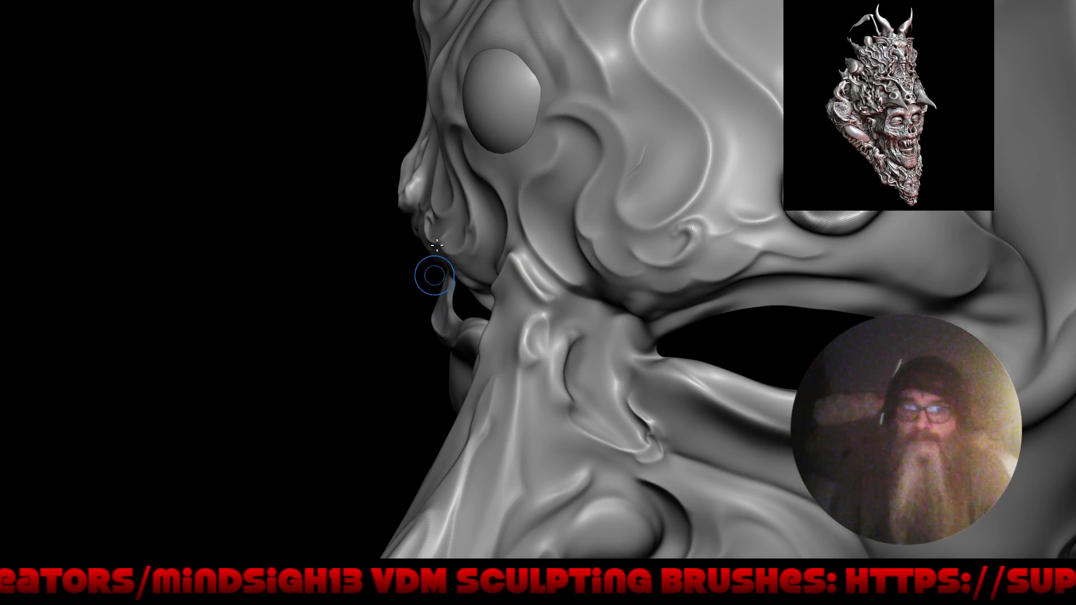
middle_drag(433, 280, 502, 220)
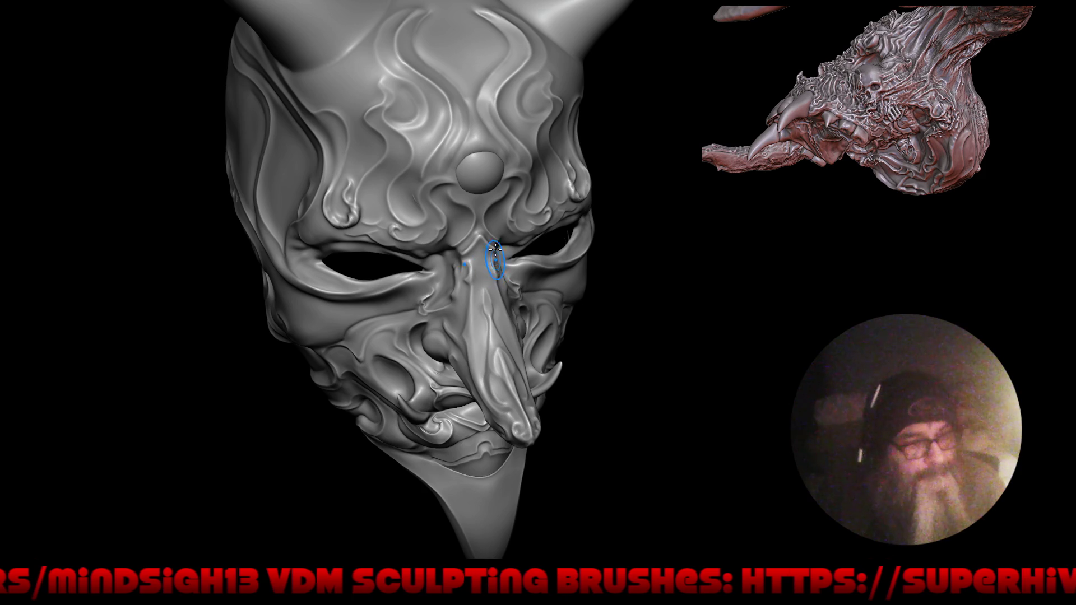
middle_drag(492, 258, 480, 248)
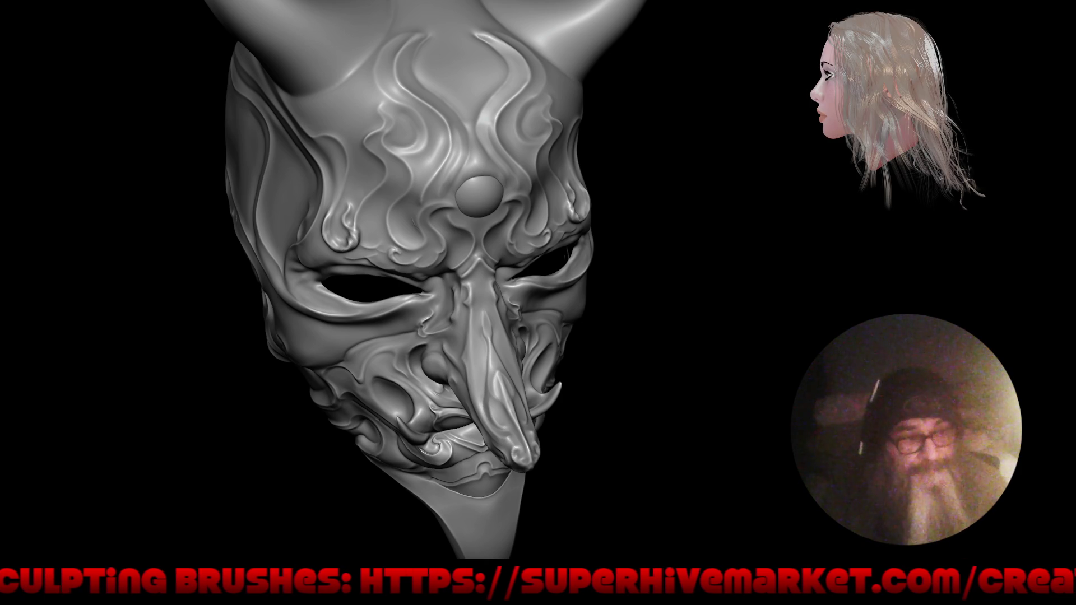
mouse_move(412, 299)
right_down()
mouse_move(553, 310)
mouse_move(529, 312)
right_up()
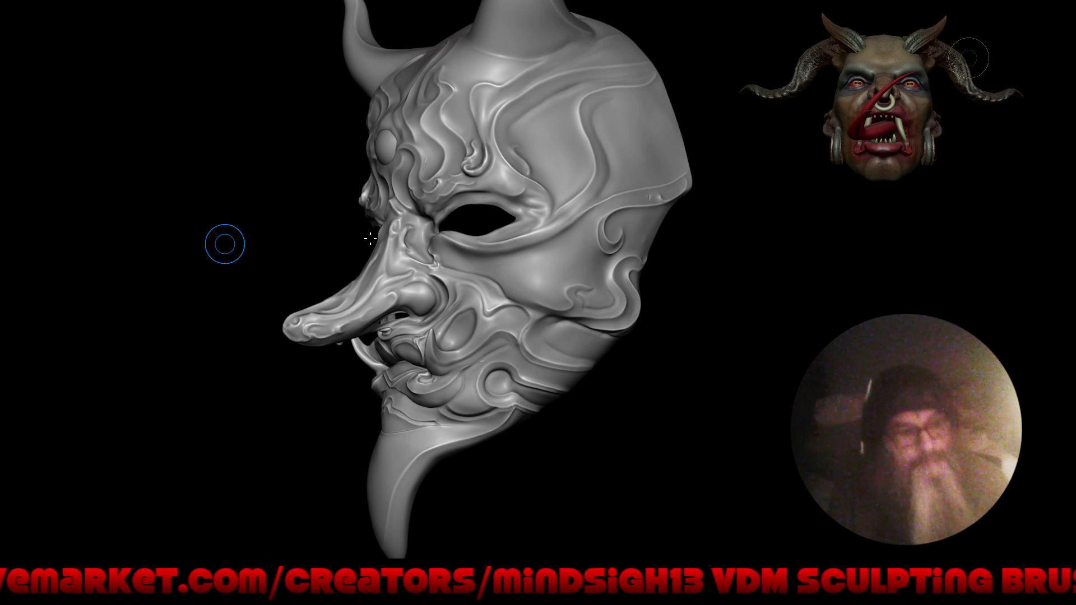
mouse_move(541, 312)
right_down()
mouse_move(388, 345)
mouse_move(492, 348)
mouse_move(497, 375)
mouse_move(437, 337)
mouse_move(384, 240)
right_up()
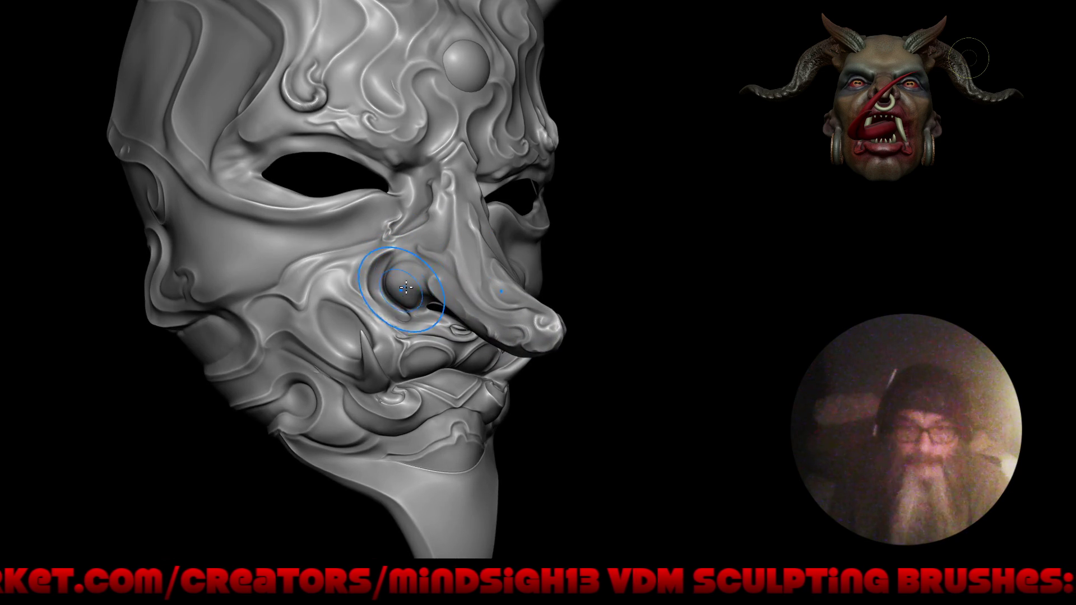
scroll(392, 287, up, 3)
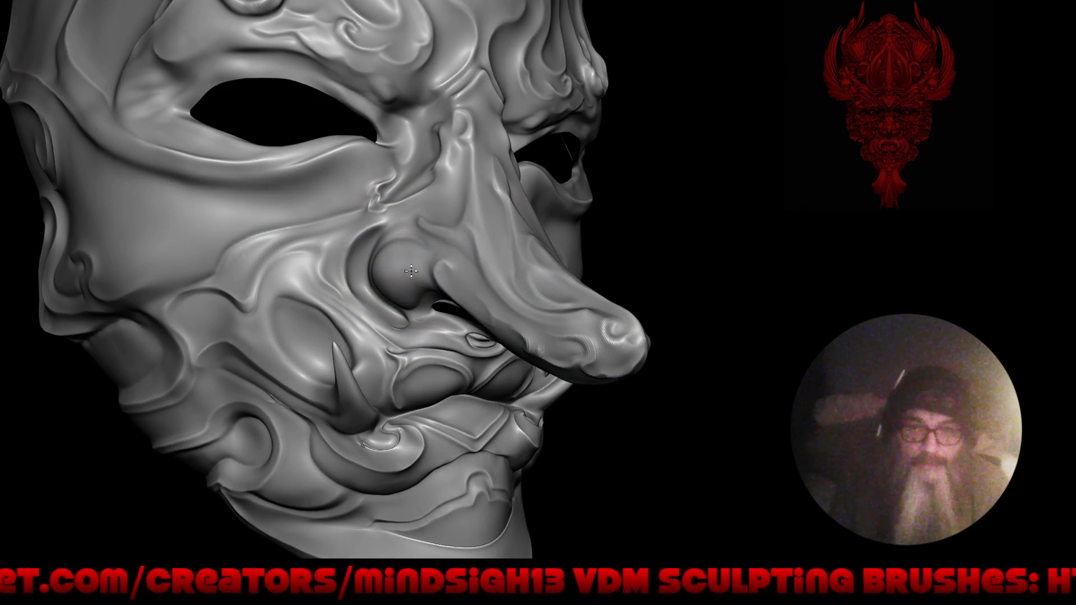
- Turn to a profile view of the whole face and bring up the Quick Favorites brush menu
right_drag(431, 276, 408, 284)
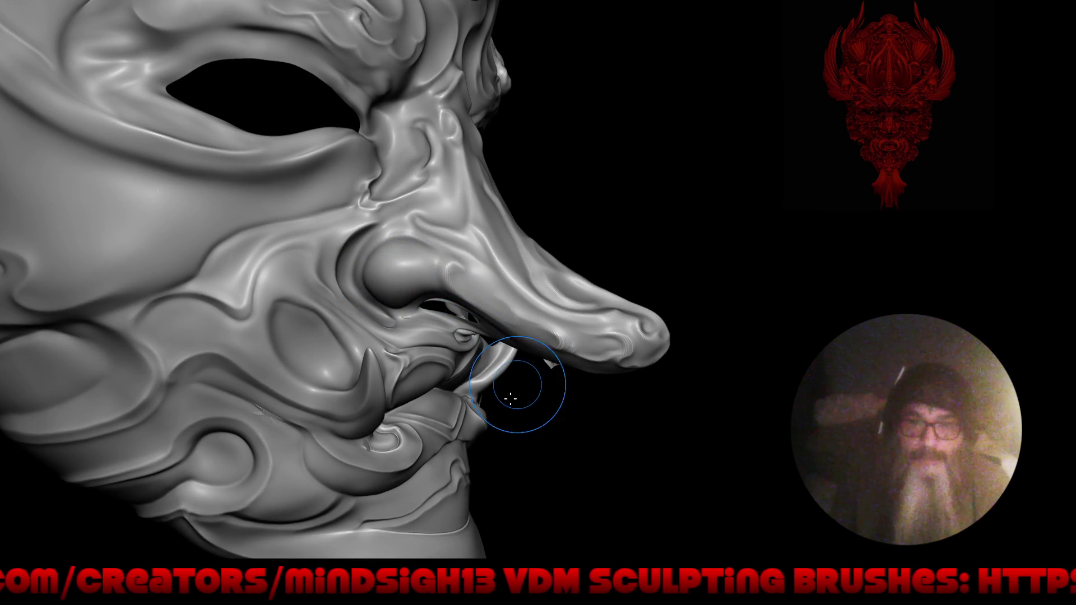
mouse_move(421, 234)
ctrl+right_down()
mouse_move(562, 350)
mouse_move(493, 428)
mouse_move(420, 364)
ctrl+right_up()
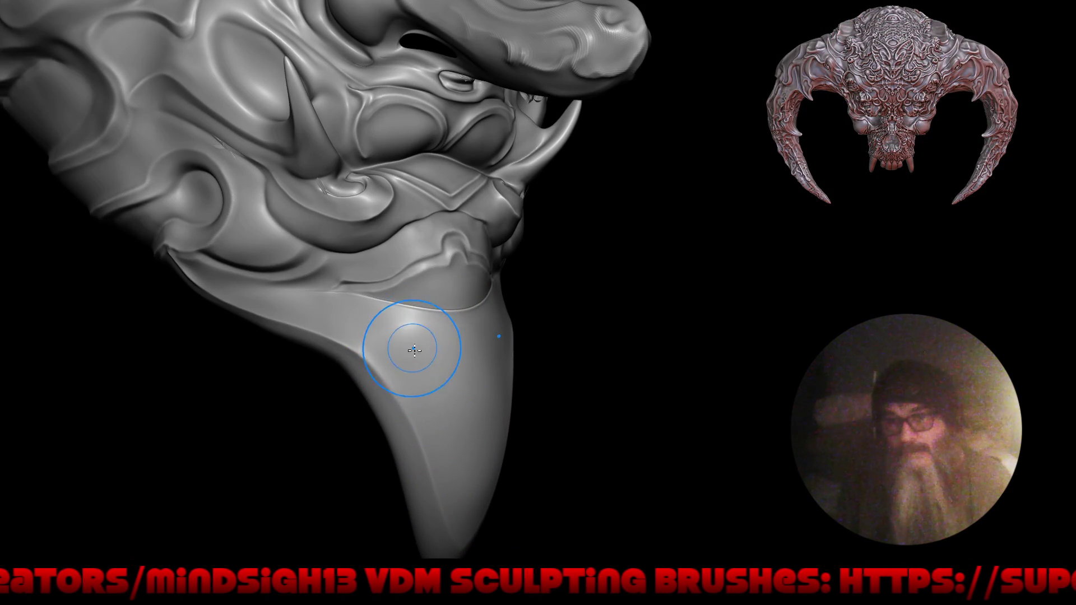
key(q)
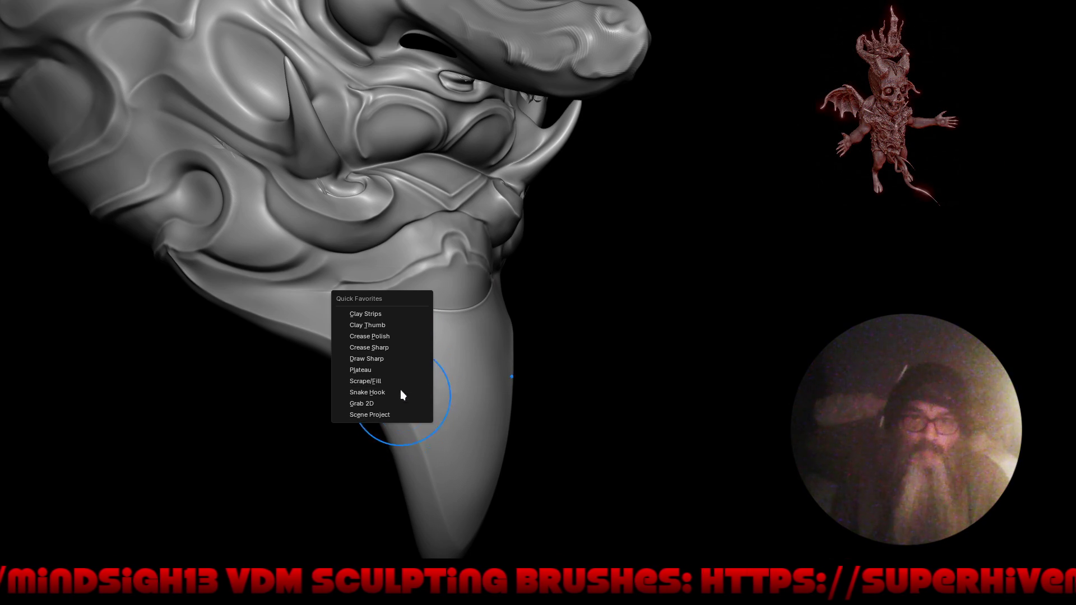
- With the Crease Polish brush, carve and deepen the crease along the jaw fold at the chin
click(411, 335)
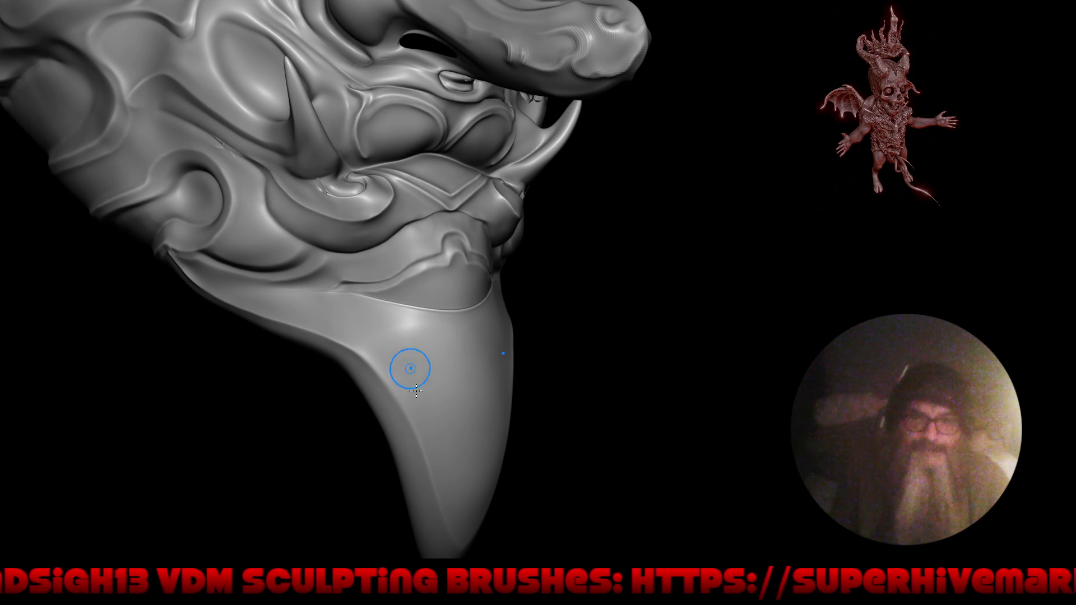
middle_drag(469, 344, 380, 337)
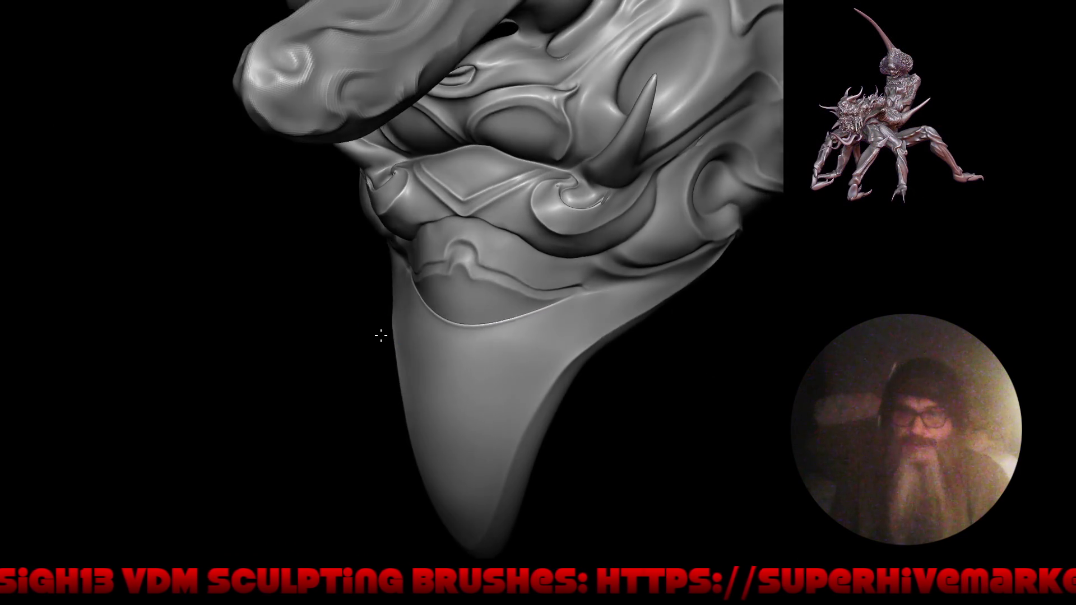
scroll(529, 224, up, 4)
drag(449, 257, 459, 254)
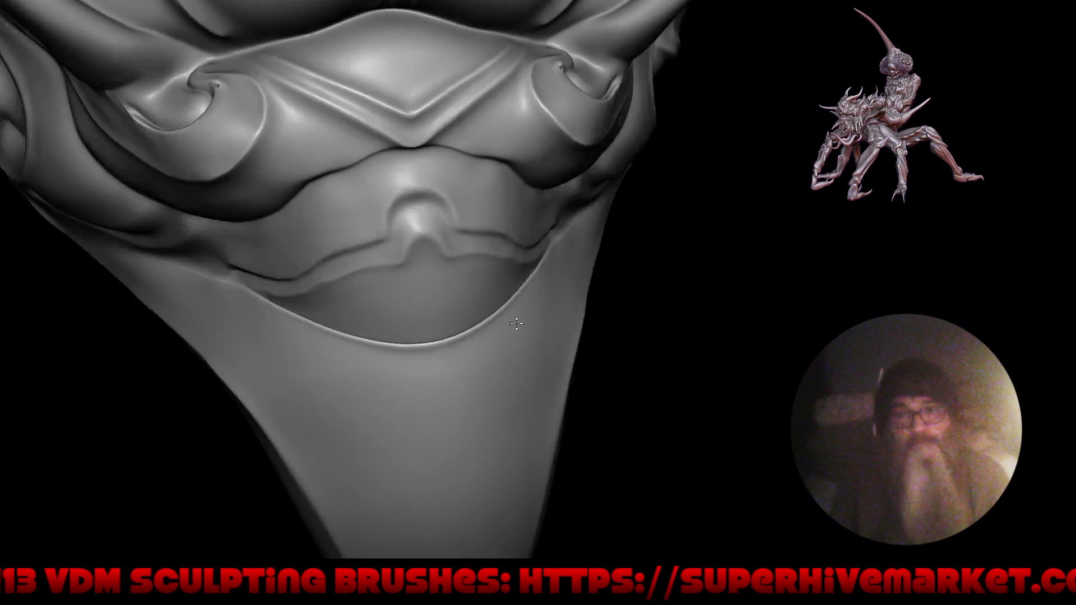
middle_drag(501, 315, 517, 307)
drag(454, 303, 431, 286)
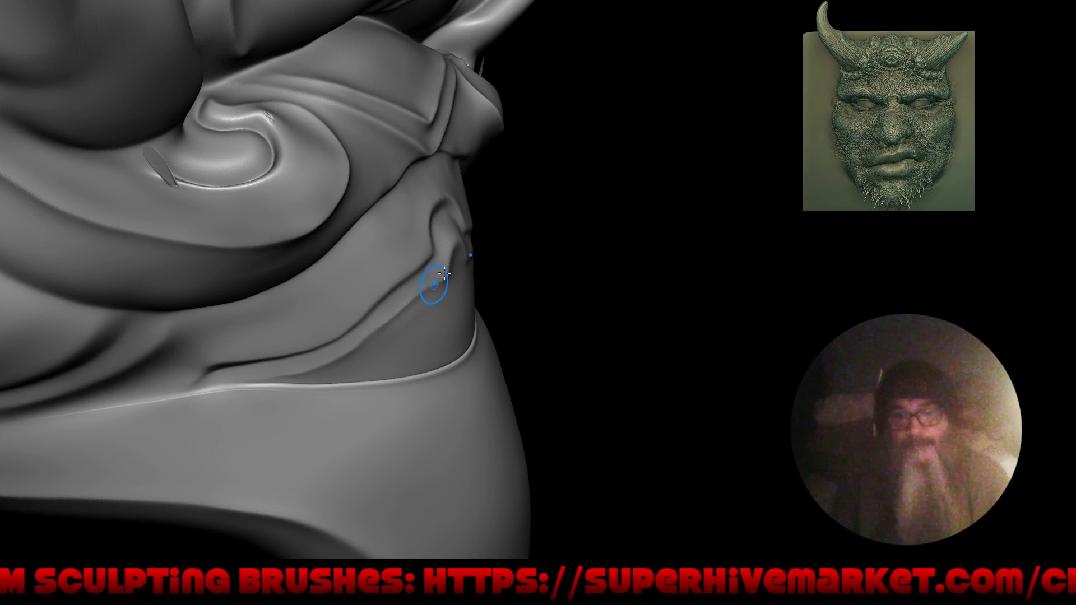
middle_drag(439, 280, 252, 144)
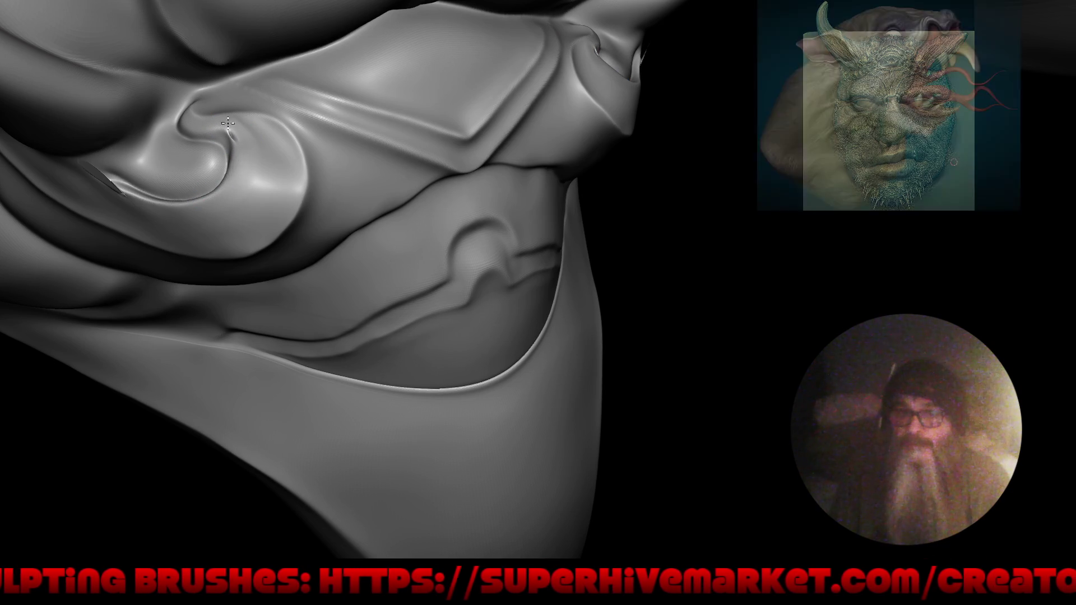
mouse_move(228, 144)
middle_down()
mouse_move(295, 204)
mouse_move(226, 146)
middle_up()
scroll(225, 146, up, 2)
scroll(225, 144, up, 2)
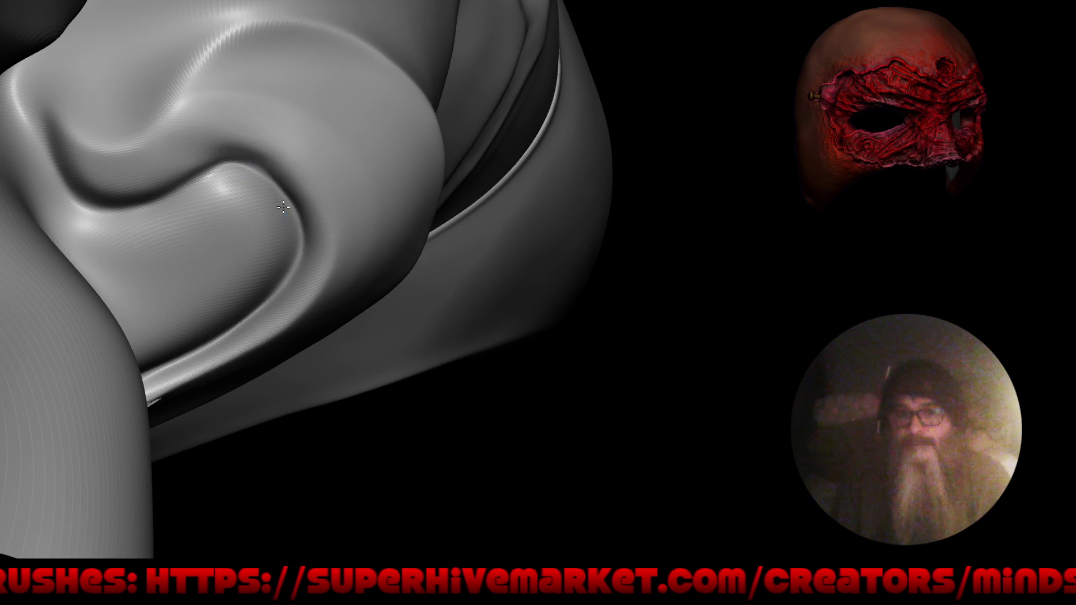
scroll(281, 143, down, 3)
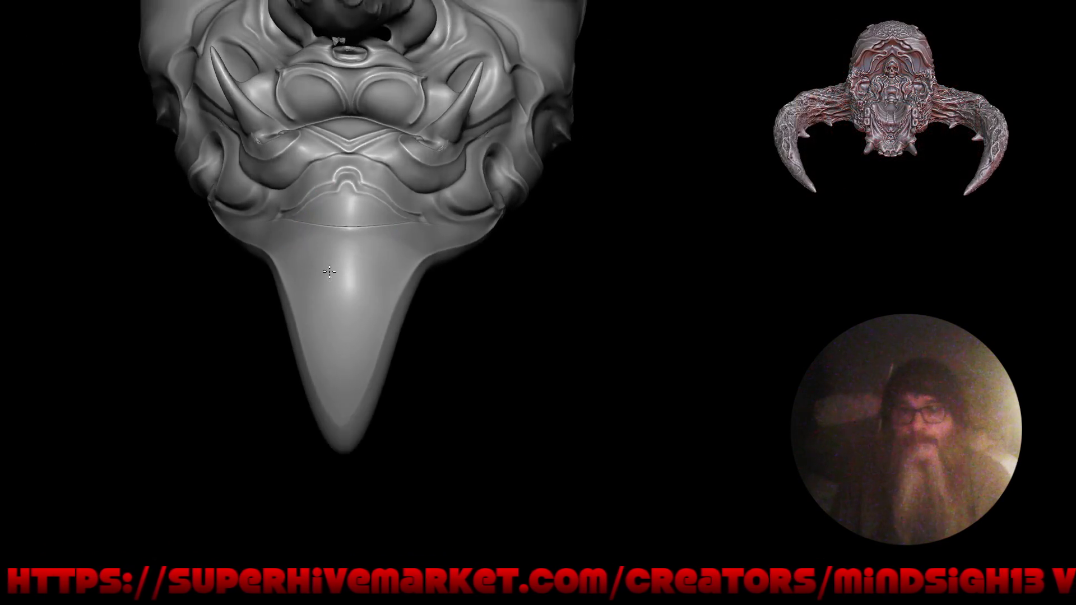
mouse_move(406, 256)
mouse_down()
mouse_move(482, 334)
mouse_move(441, 310)
mouse_move(444, 288)
mouse_move(370, 244)
mouse_up()
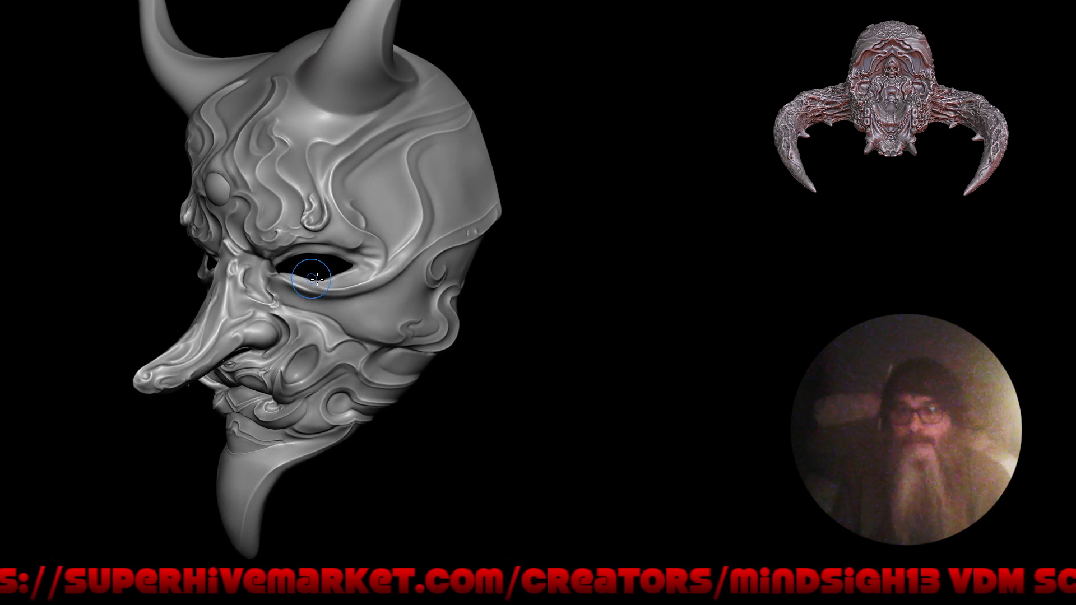
- Close in on the brow above the eye and switch to the Draw Sharp brush
ctrl+right_drag(370, 245, 392, 140)
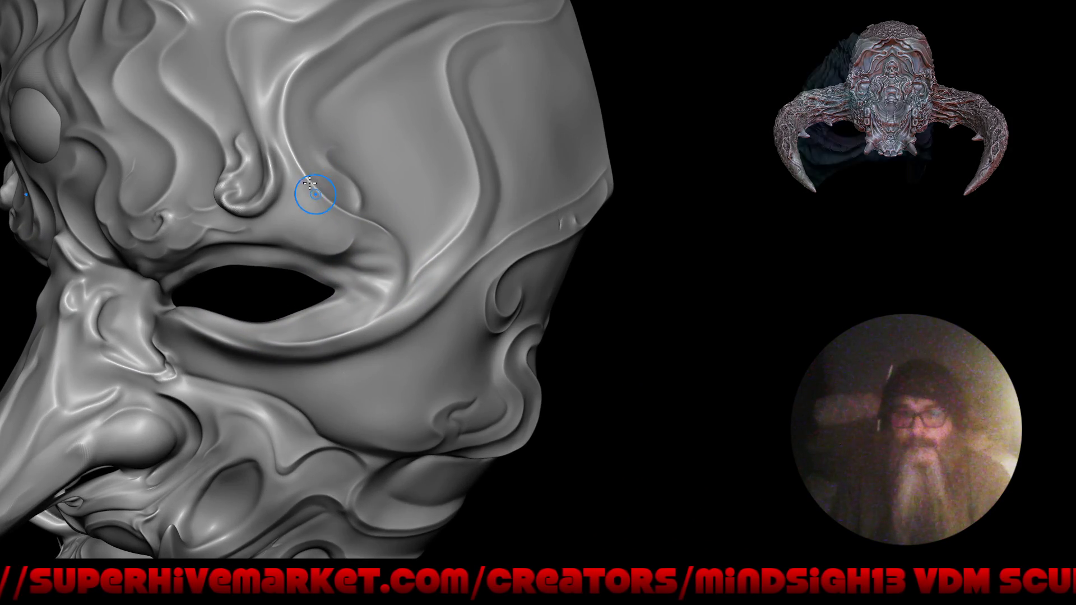
right_drag(271, 168, 300, 215)
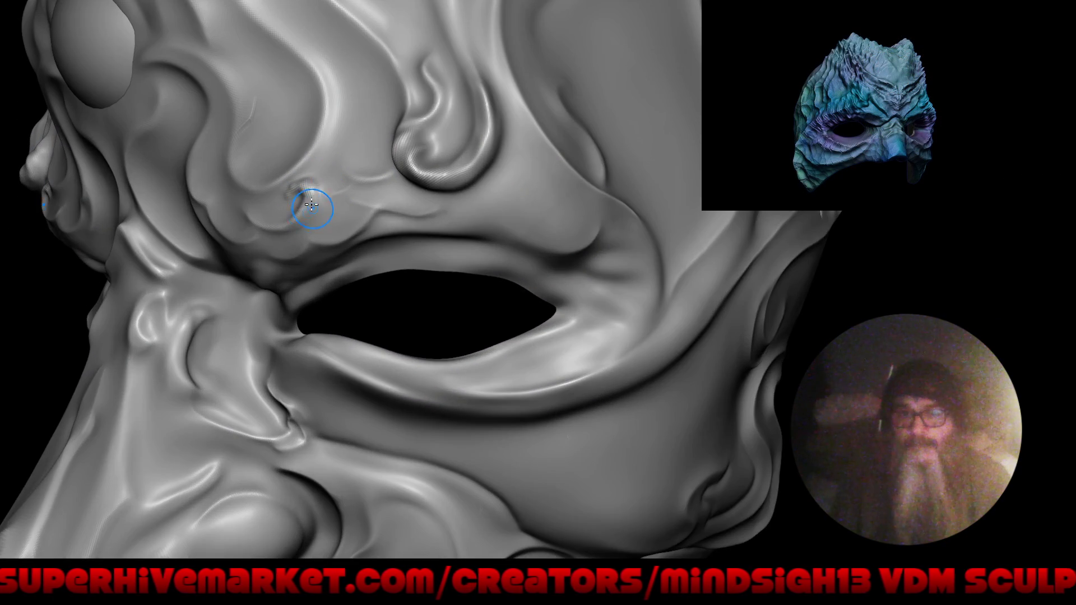
right_drag(311, 207, 287, 177)
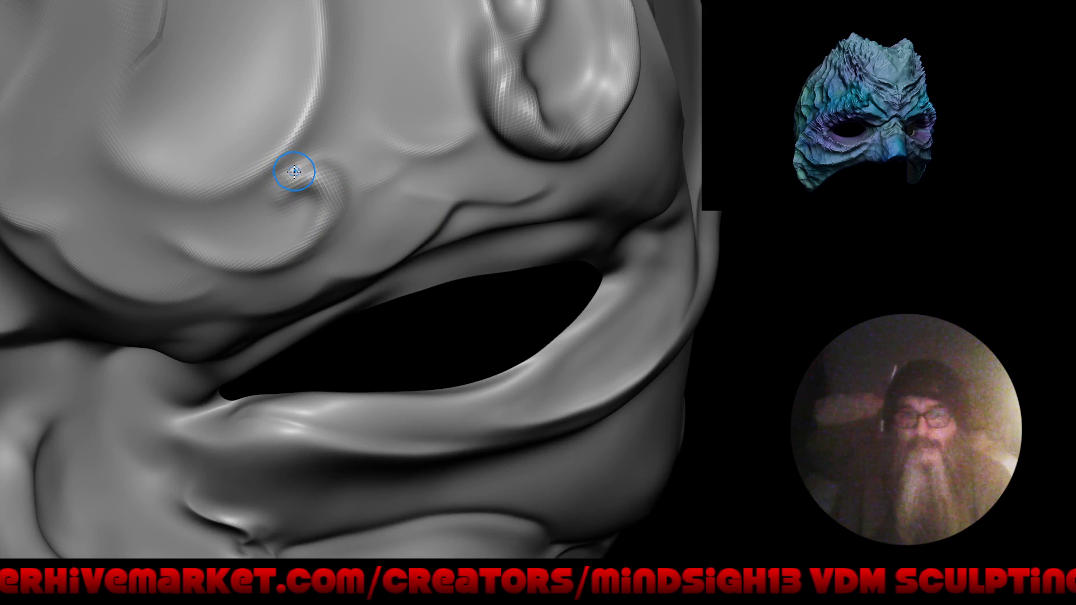
key(q)
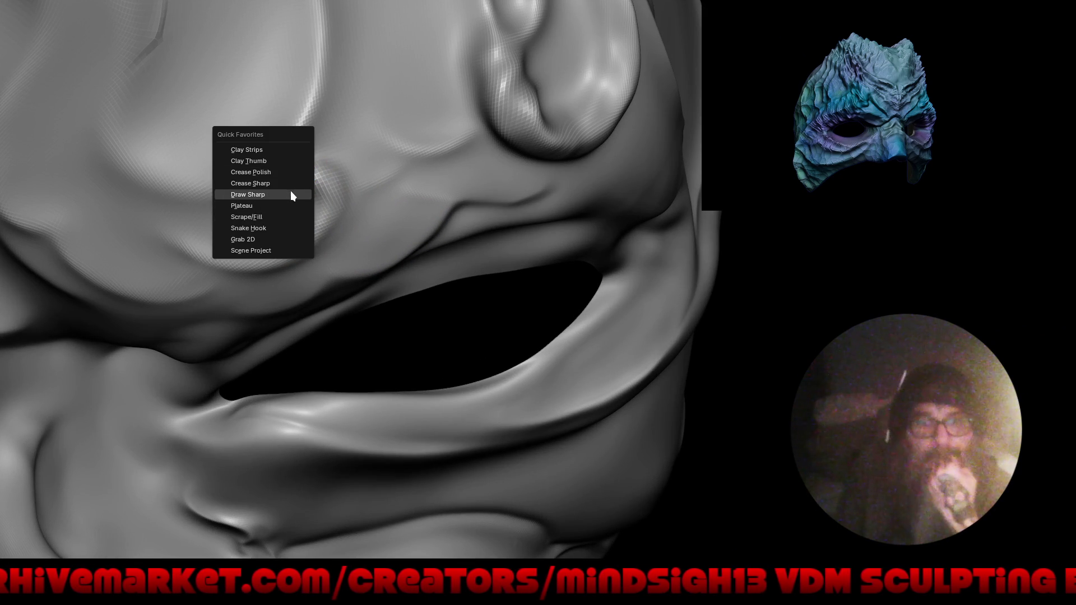
click(290, 192)
- Draw thin creases running down-left from the brow curl and refine the curl's top edge
drag(300, 171, 337, 165)
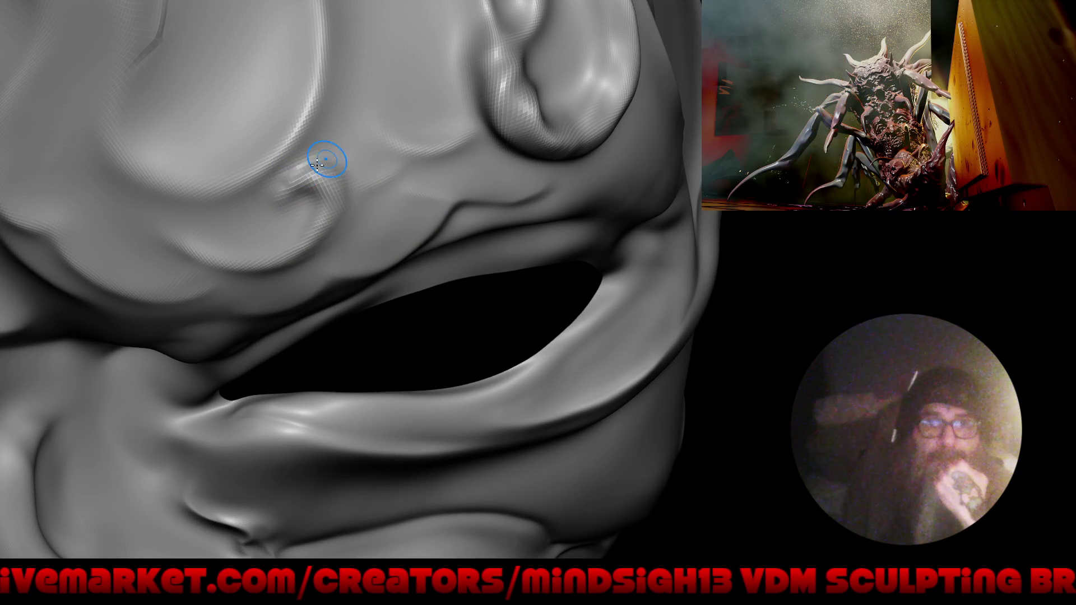
drag(340, 227, 227, 271)
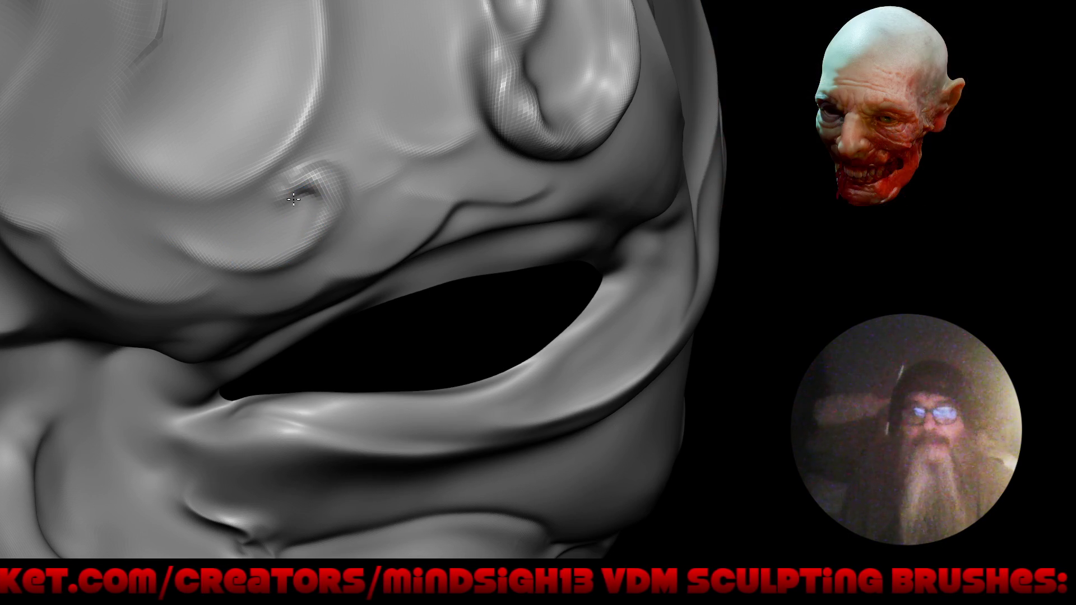
drag(287, 186, 271, 204)
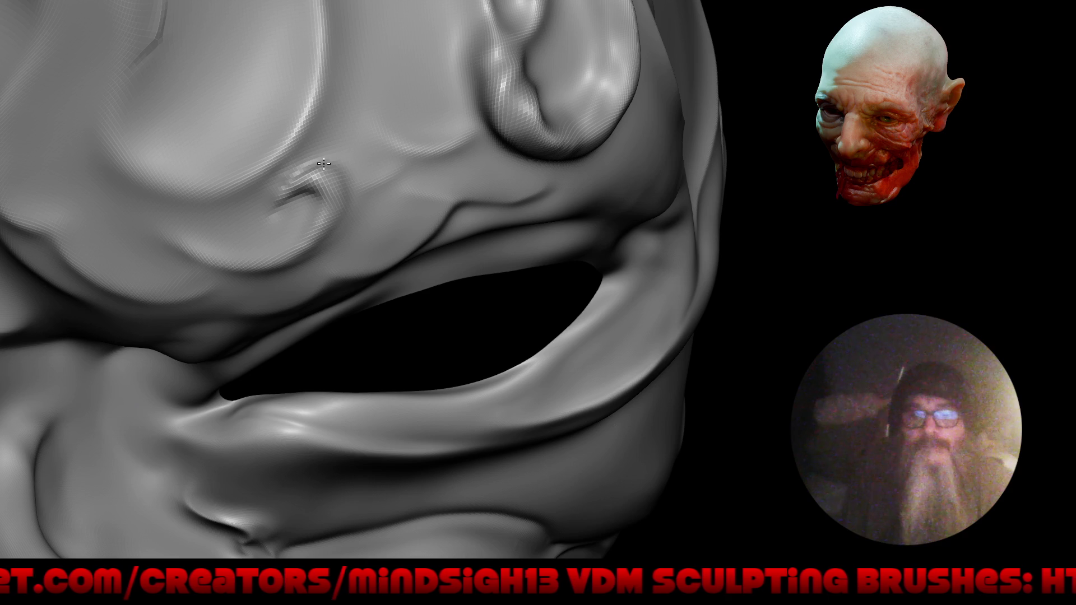
drag(341, 226, 243, 274)
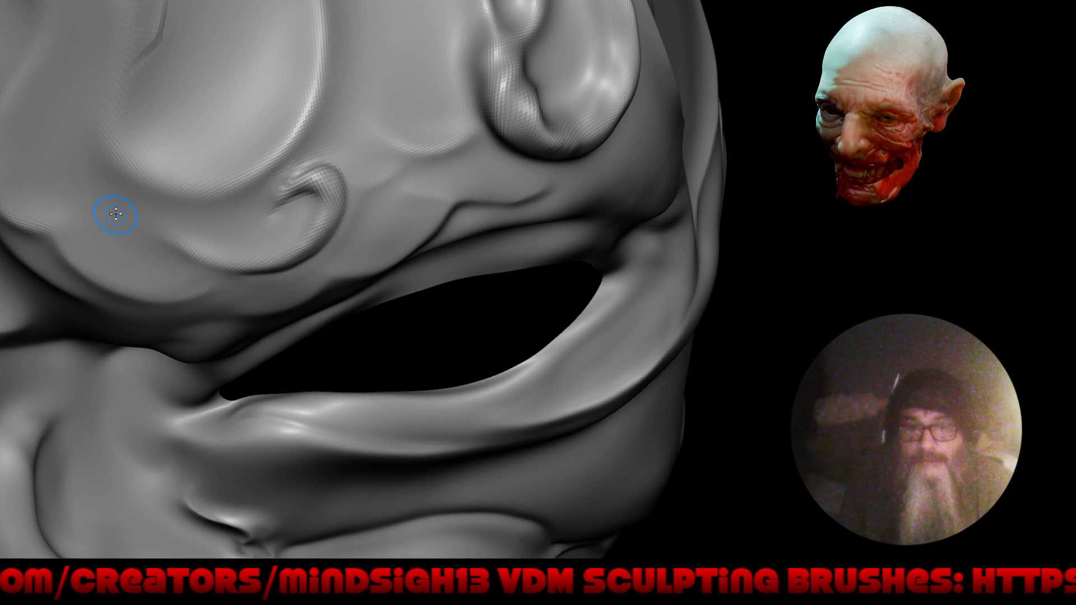
drag(288, 193, 300, 188)
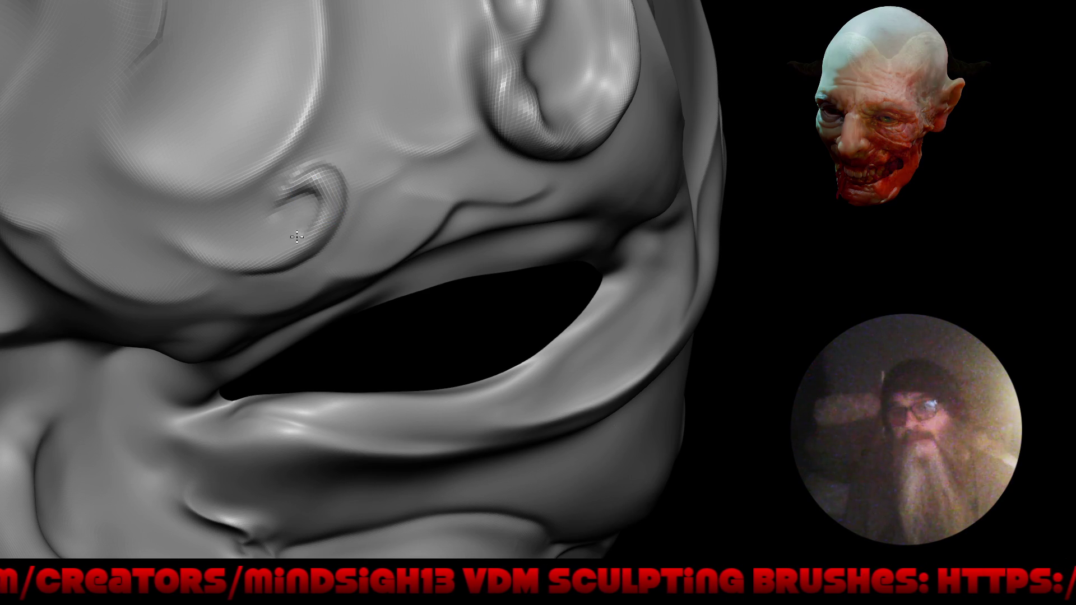
drag(297, 172, 307, 160)
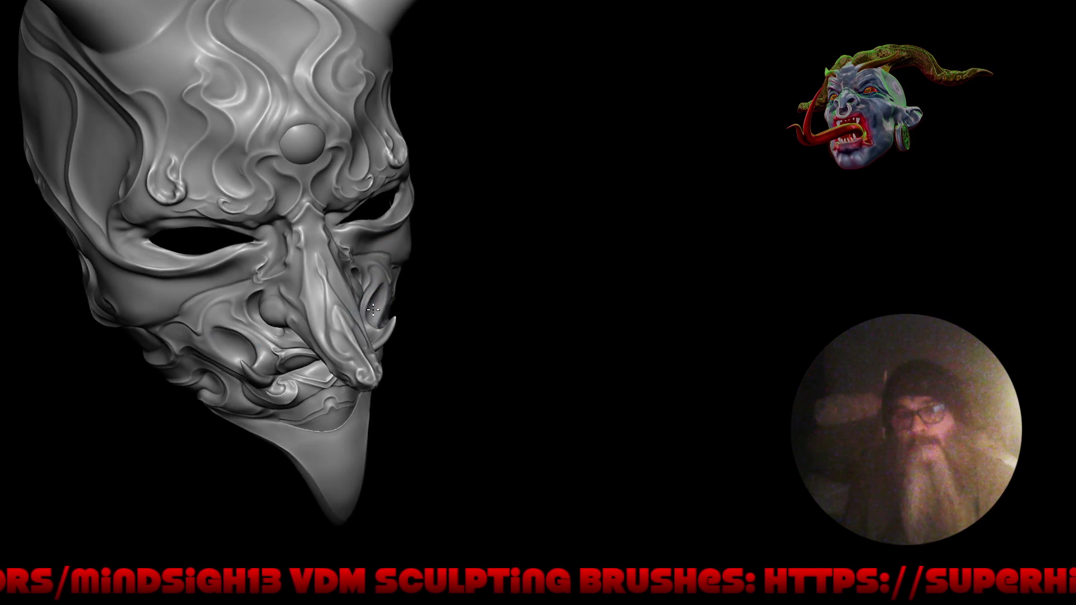
ctrl+right_drag(284, 205, 288, 108)
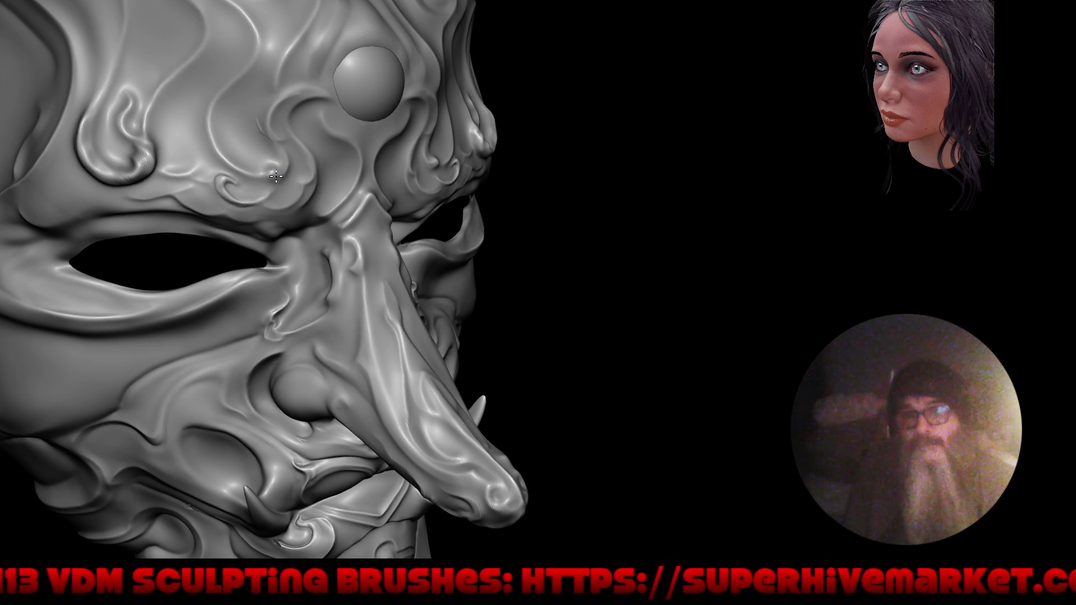
mouse_move(371, 154)
right_down()
mouse_move(277, 174)
mouse_move(265, 163)
right_up()
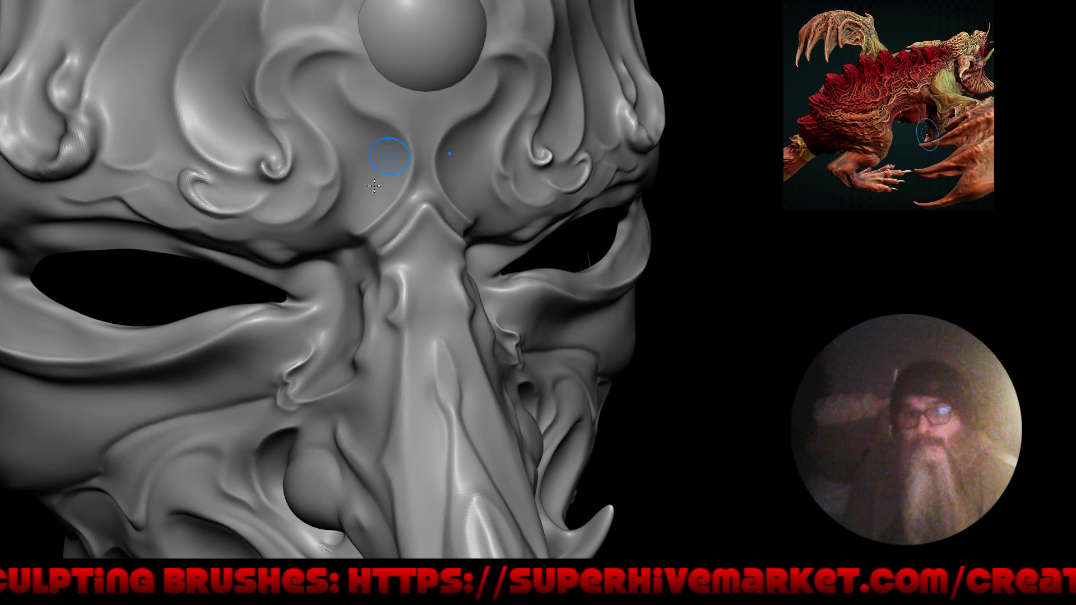
mouse_move(205, 96)
ctrl+right_down()
mouse_move(247, 263)
mouse_move(261, 202)
mouse_move(312, 228)
mouse_move(362, 158)
mouse_move(403, 159)
ctrl+right_up()
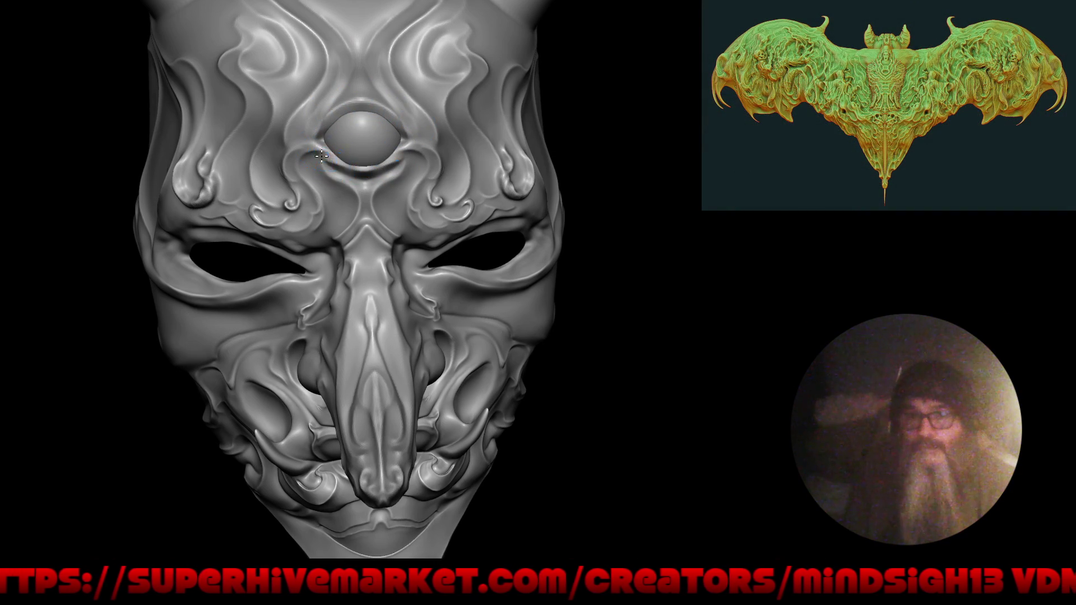
scroll(345, 192, down, 3)
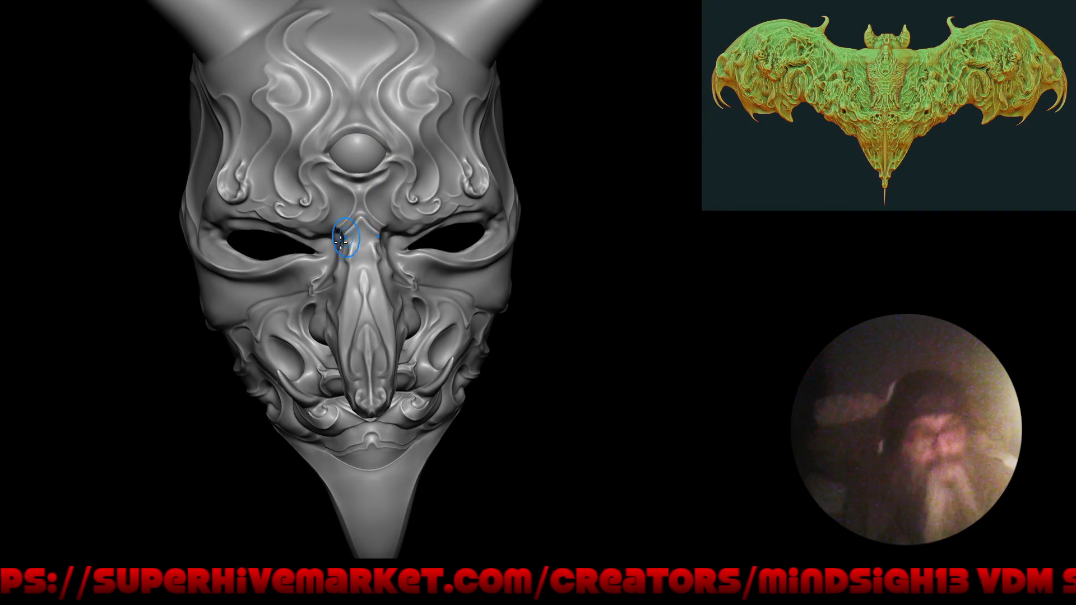
scroll(348, 233, up, 1)
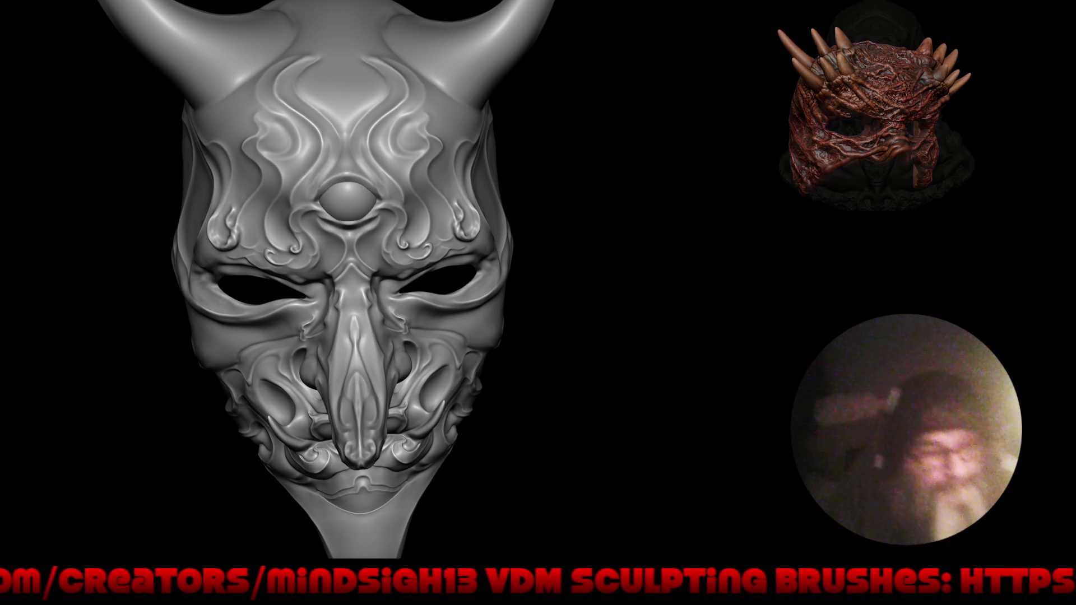
drag(527, 373, 492, 415)
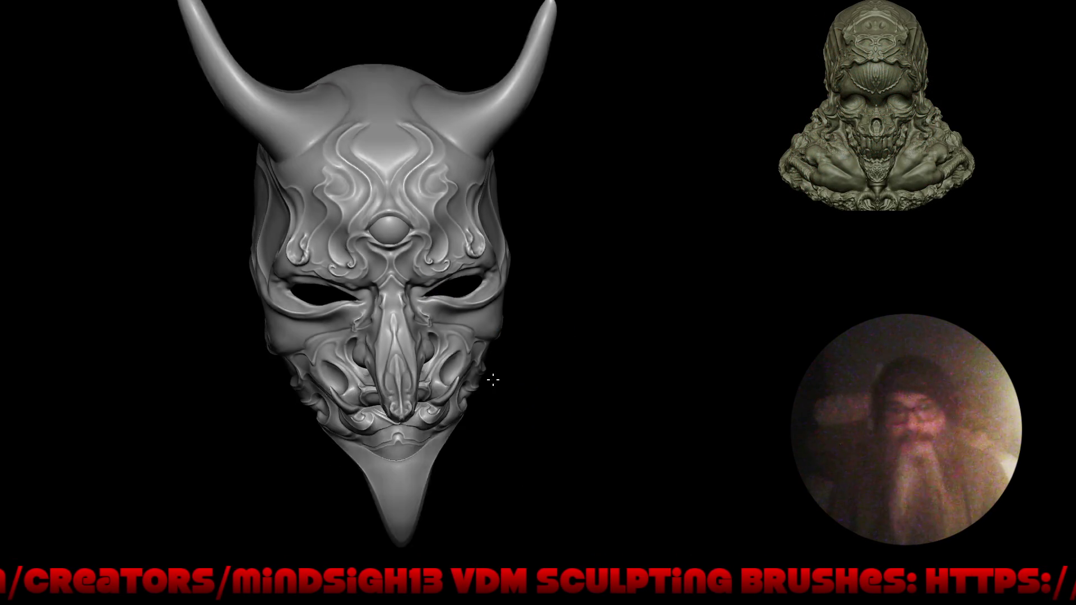
right_drag(360, 336, 461, 260)
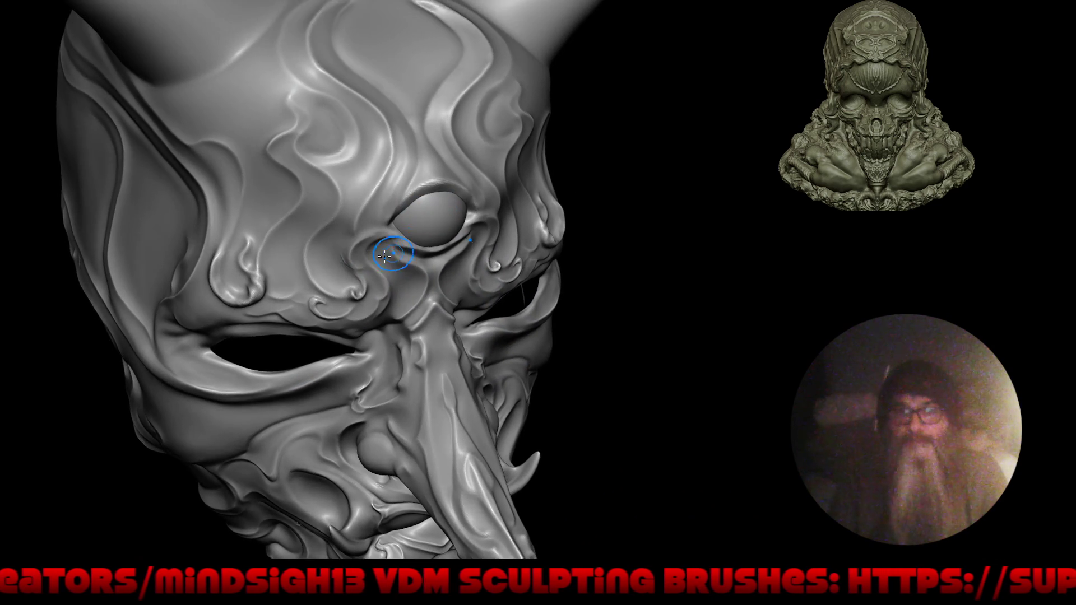
right_drag(436, 241, 425, 173)
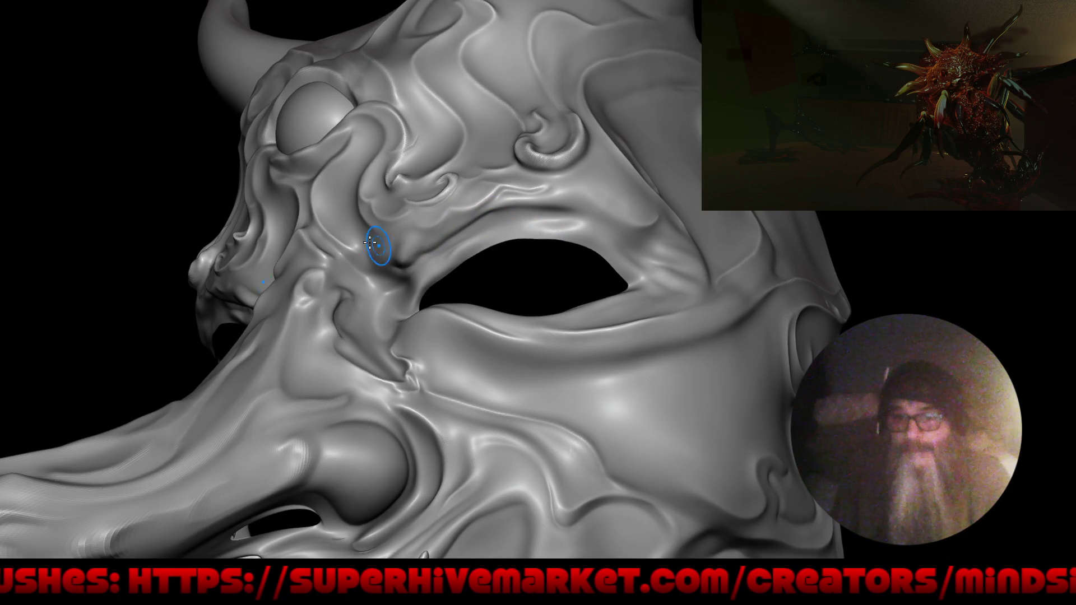
middle_drag(378, 247, 430, 234)
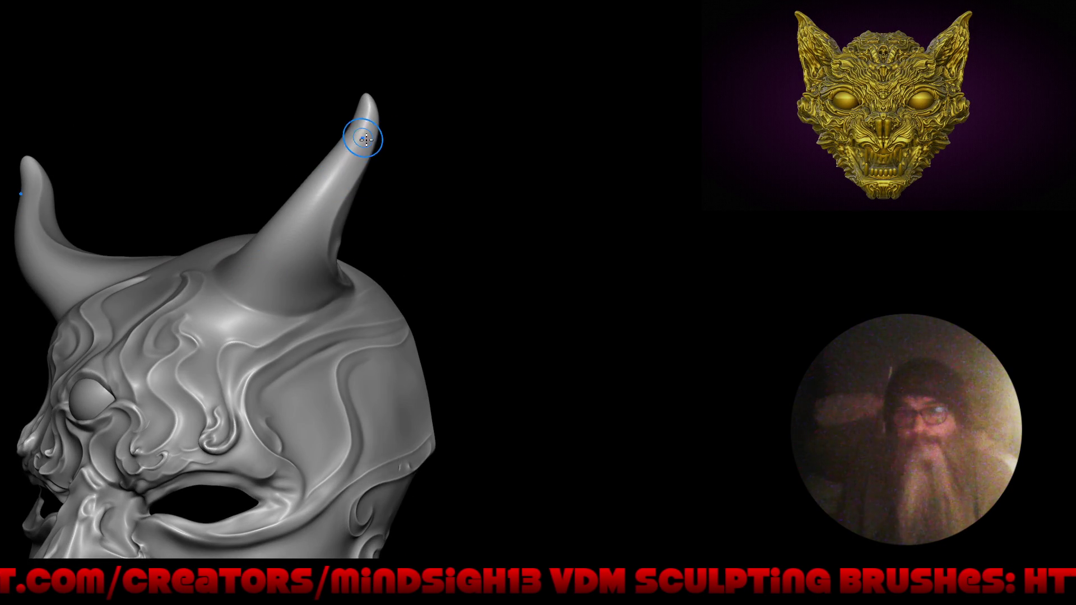
- Thicken and curve the right horn from tip to base, then smooth its surface
drag(367, 114, 274, 293)
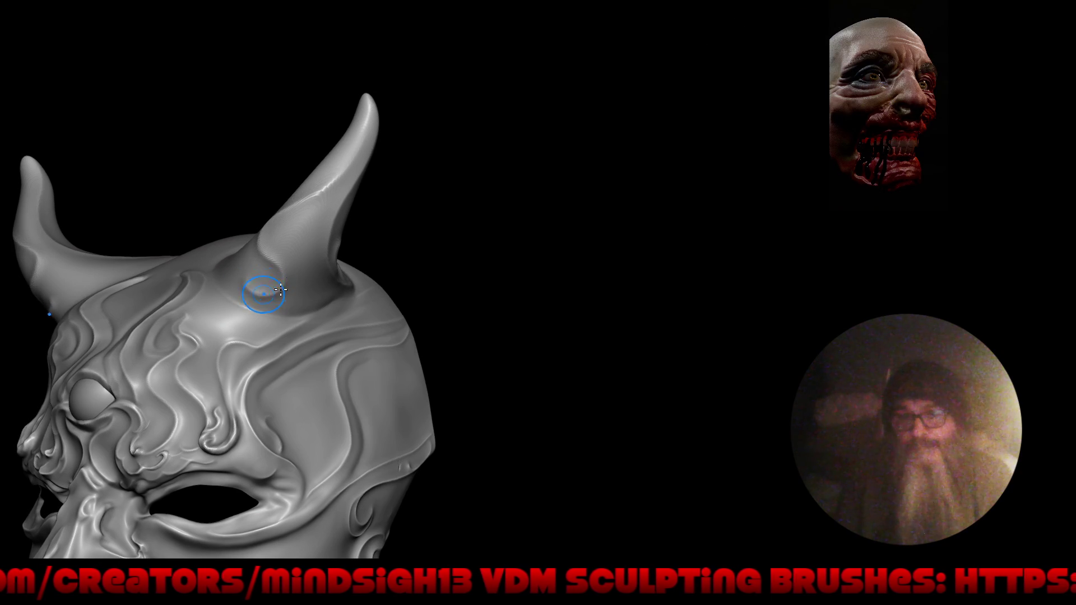
mouse_move(246, 303)
mouse_down()
mouse_move(409, 343)
mouse_move(463, 295)
mouse_up()
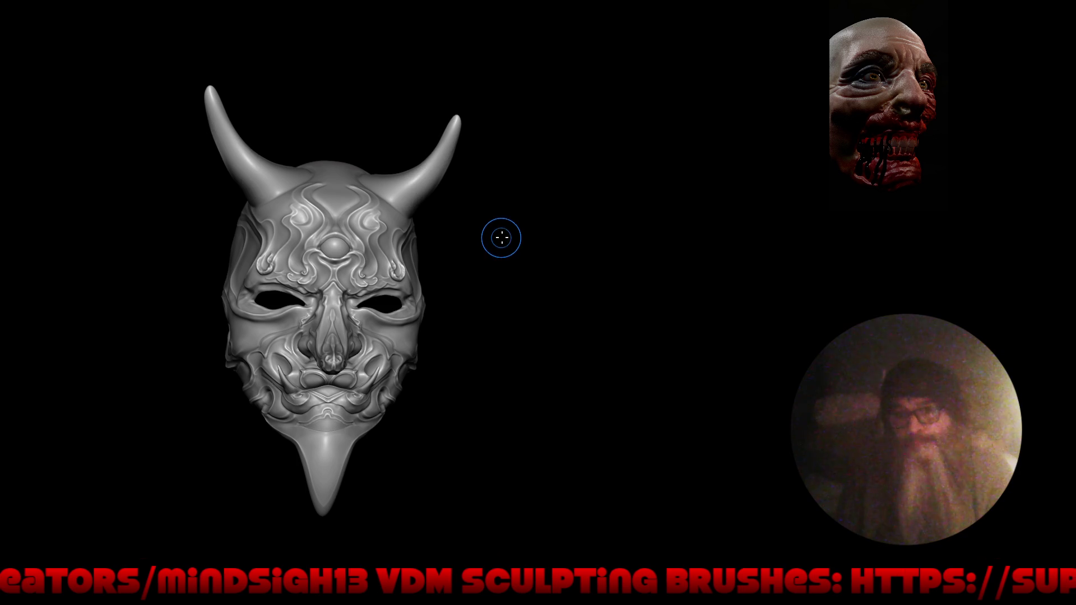
alt+drag(517, 198, 461, 108)
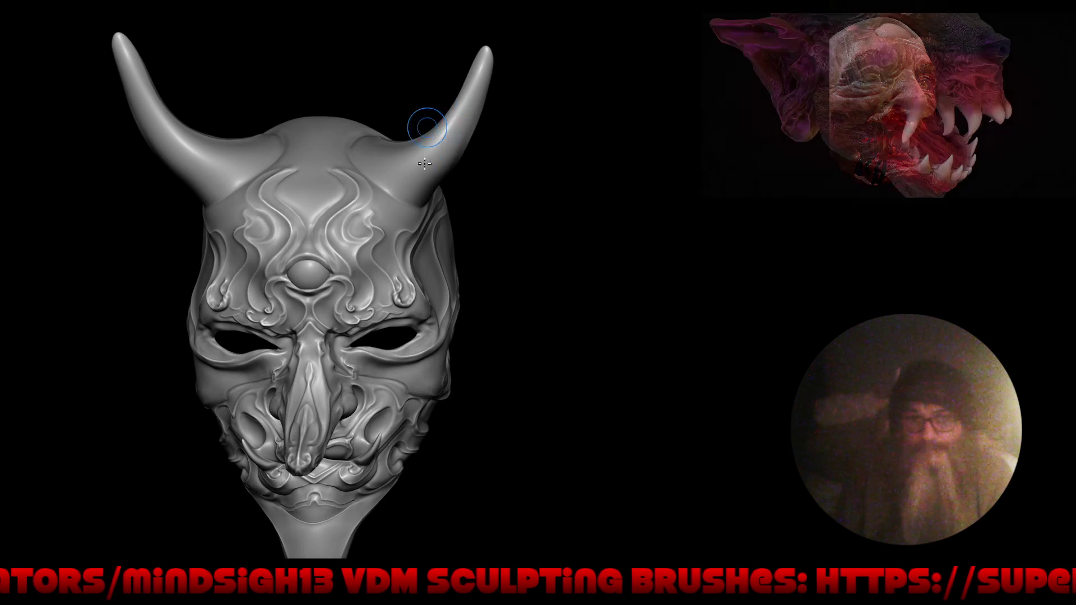
drag(486, 51, 433, 160)
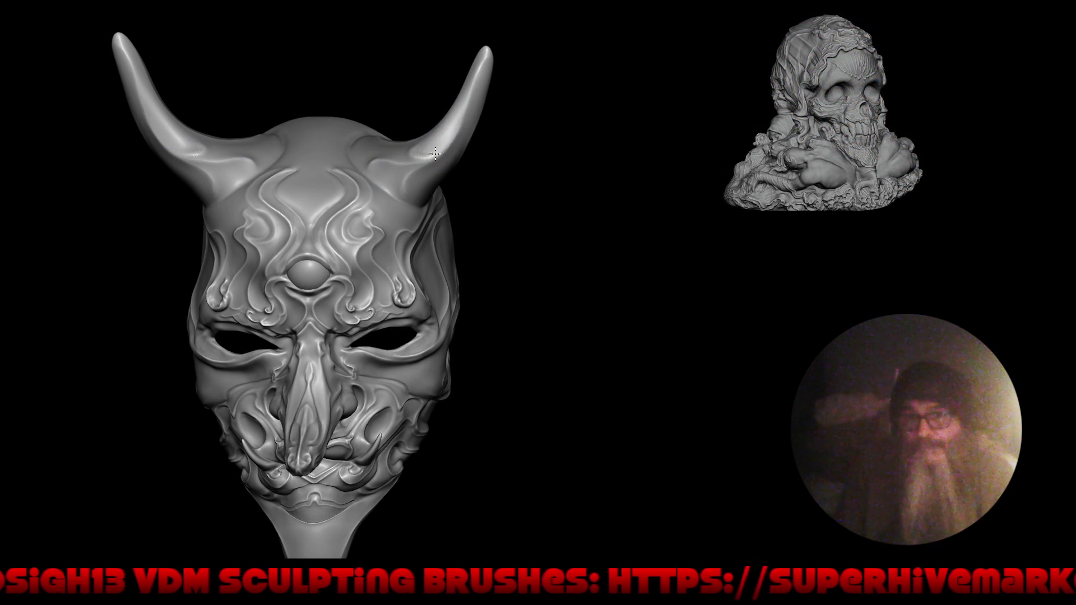
- Orbit the mask through three-quarter and frontal views to inspect both horns and the face
mouse_move(355, 252)
right_down()
mouse_move(360, 283)
mouse_move(416, 300)
mouse_move(421, 114)
right_up()
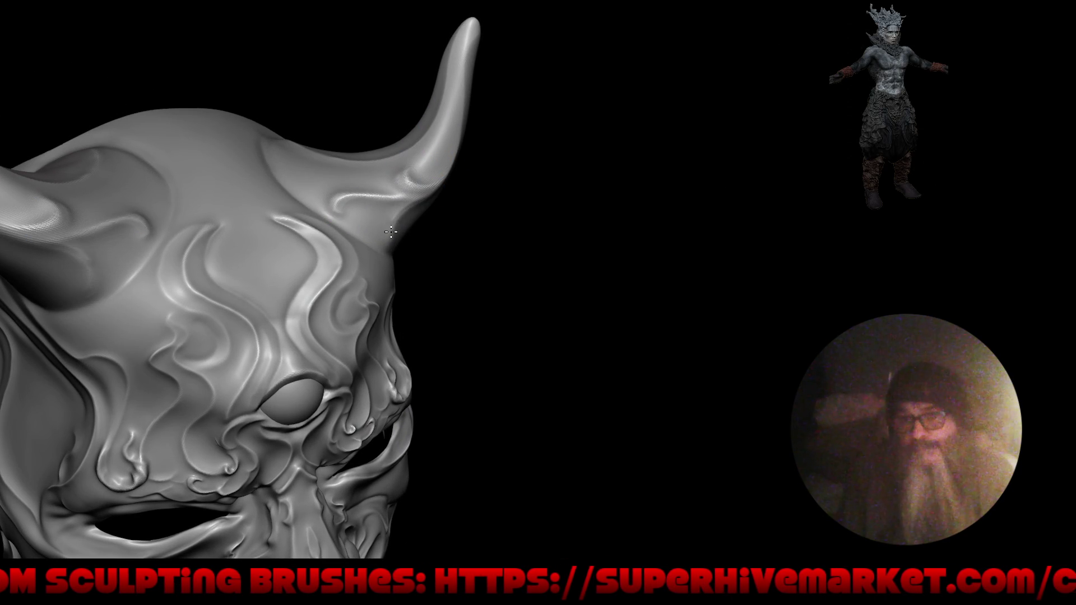
right_drag(510, 217, 423, 192)
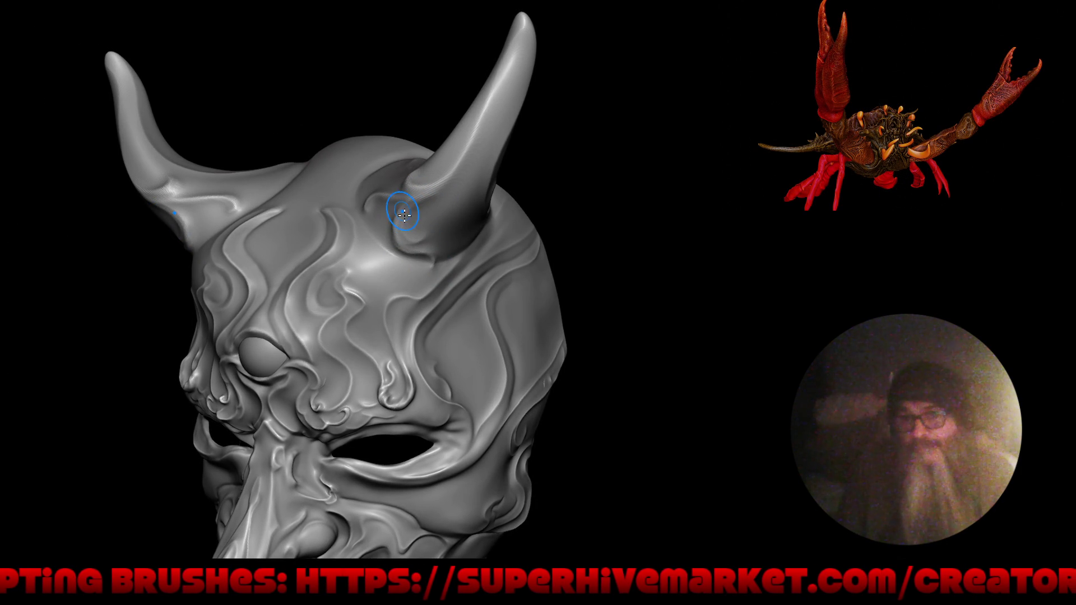
right_drag(361, 228, 393, 309)
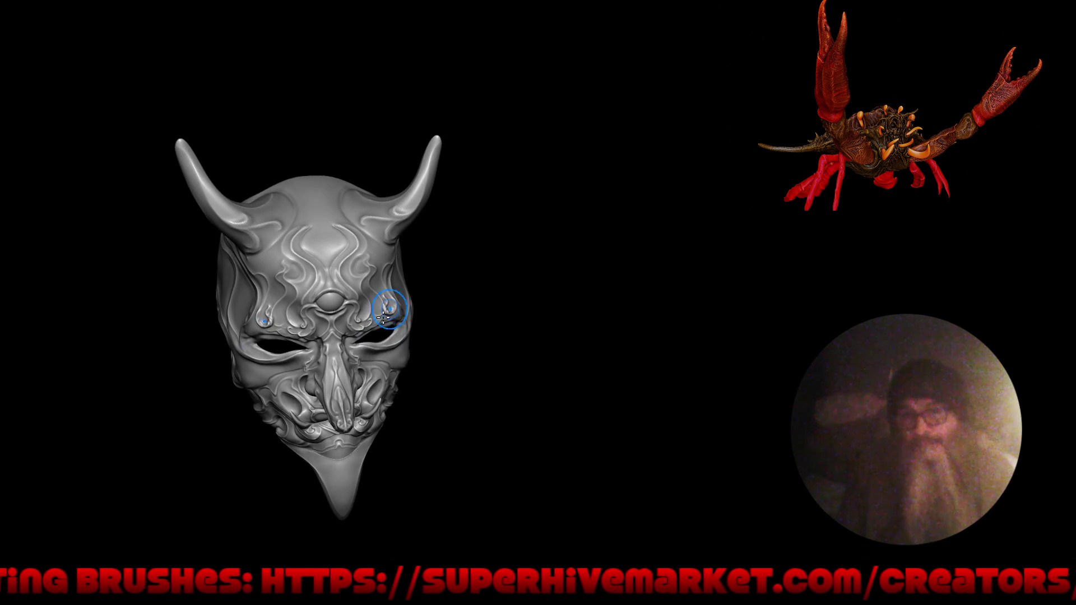
right_drag(360, 370, 346, 285)
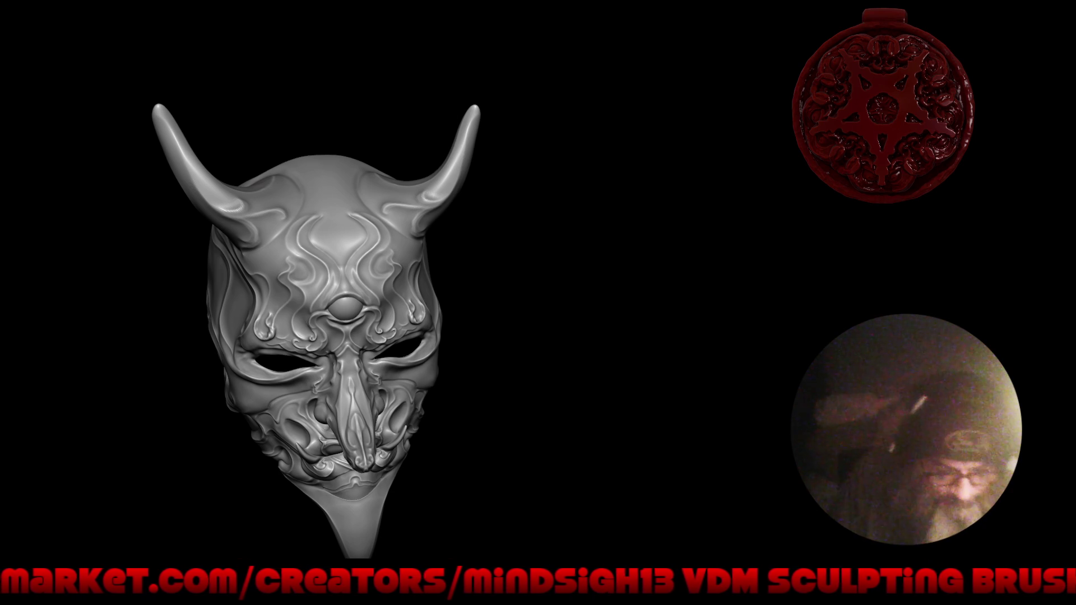
- From a close side view, reshape the outer corner of the eye opening with the Grab brush
mouse_move(594, 269)
mouse_down()
mouse_move(632, 290)
mouse_move(468, 300)
mouse_move(468, 247)
mouse_up()
scroll(468, 248, up, 3)
scroll(497, 316, up, 2)
mouse_move(491, 320)
mouse_down()
mouse_move(583, 300)
mouse_move(452, 364)
mouse_move(417, 286)
mouse_up()
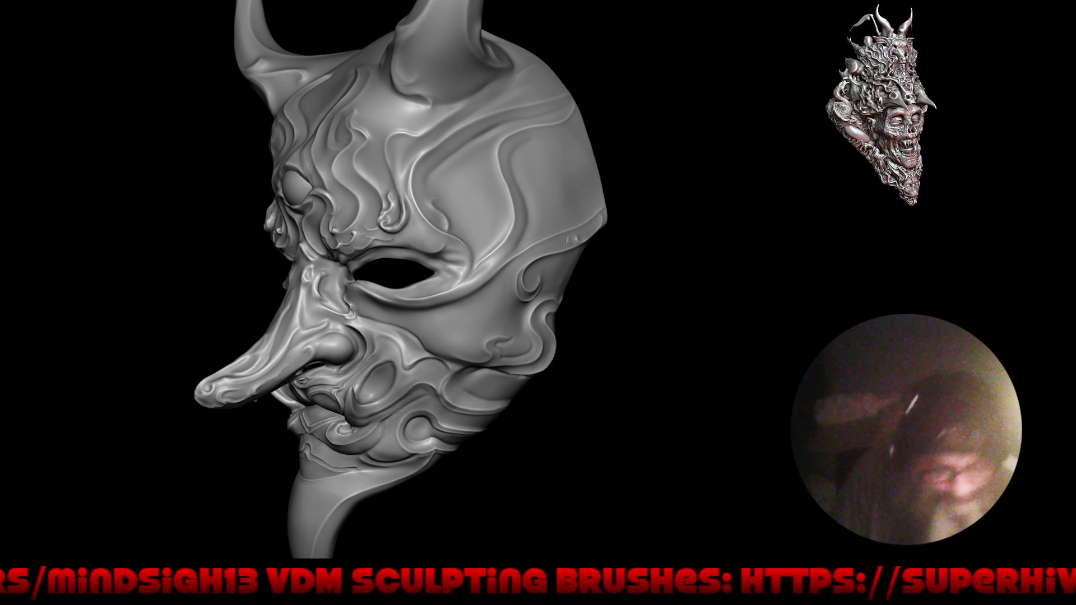
mouse_move(154, 248)
mouse_down()
mouse_move(435, 245)
mouse_move(468, 204)
mouse_move(539, 240)
mouse_up()
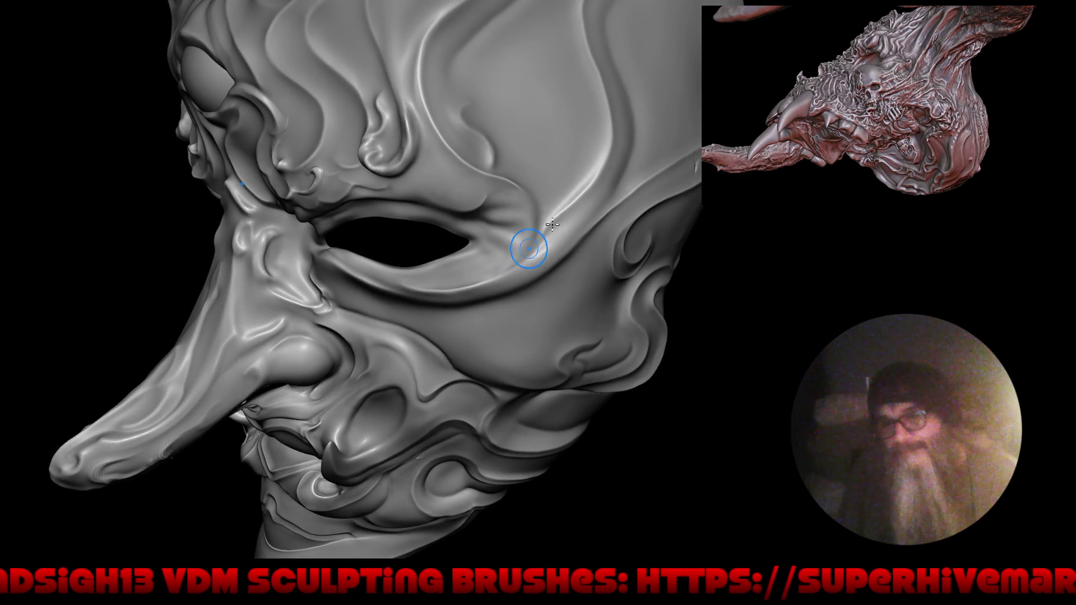
mouse_move(480, 302)
mouse_down()
mouse_move(539, 300)
mouse_move(511, 293)
mouse_up()
drag(445, 251, 497, 228)
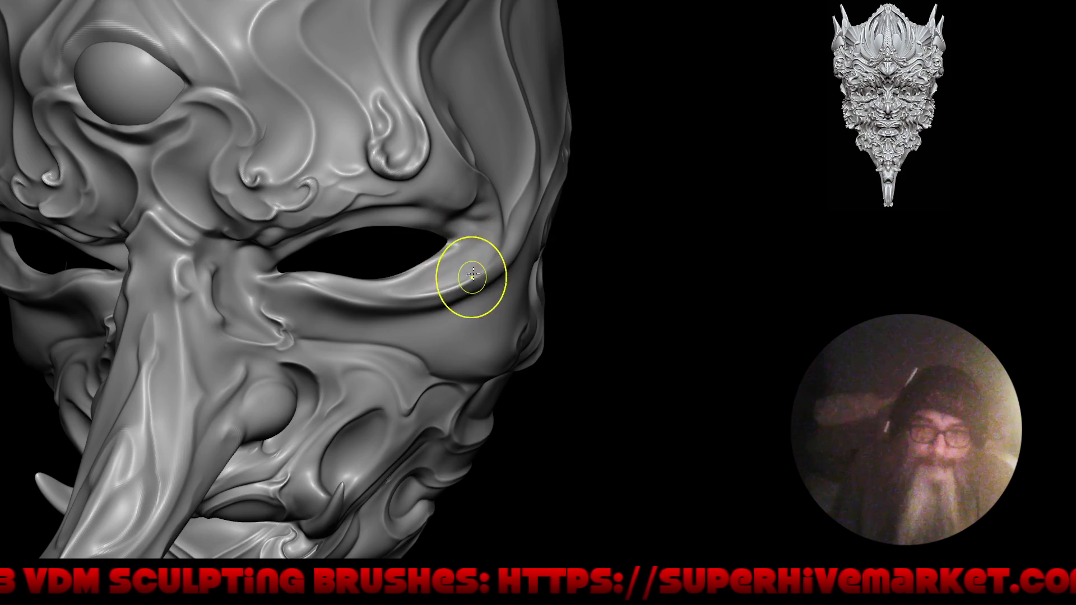
- Orbit around the eye opening and back out to a frontal view to check the ridge
right_drag(468, 277, 428, 235)
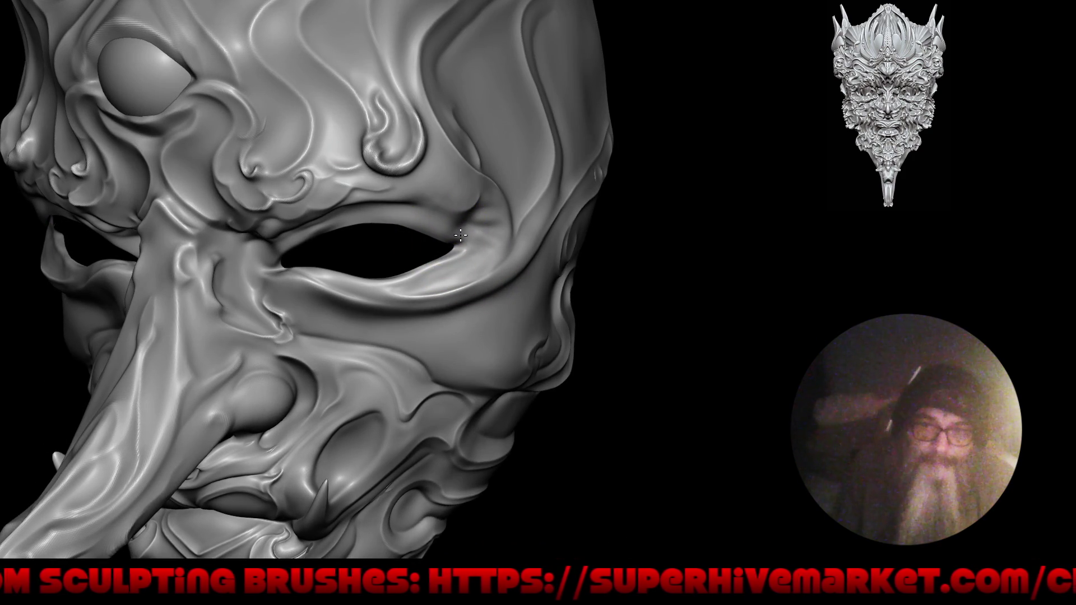
alt+right_drag(457, 244, 459, 220)
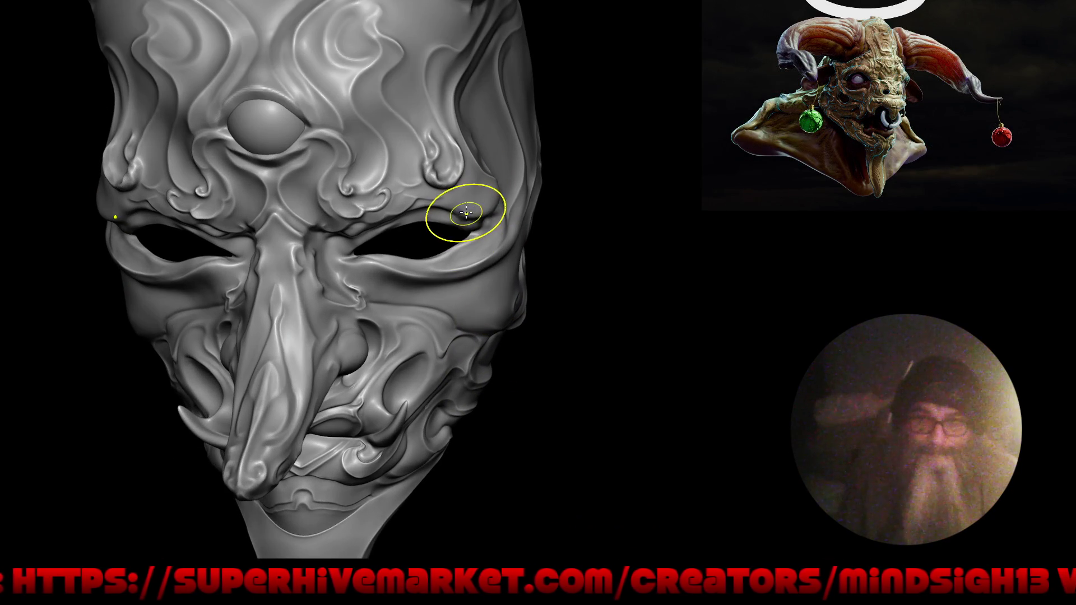
mouse_move(510, 208)
right_down()
mouse_move(555, 244)
mouse_move(568, 218)
right_up()
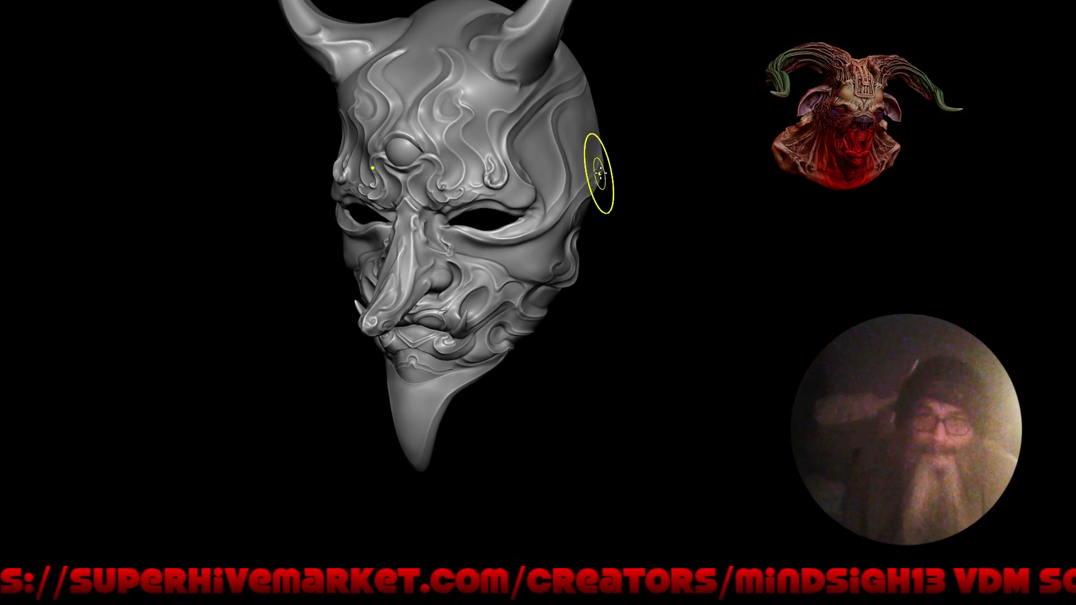
mouse_move(574, 249)
right_down()
mouse_move(614, 236)
mouse_move(570, 335)
right_up()
ctrl+right_drag(500, 252, 535, 299)
mouse_move(566, 252)
right_down()
mouse_move(509, 329)
mouse_move(547, 288)
right_up()
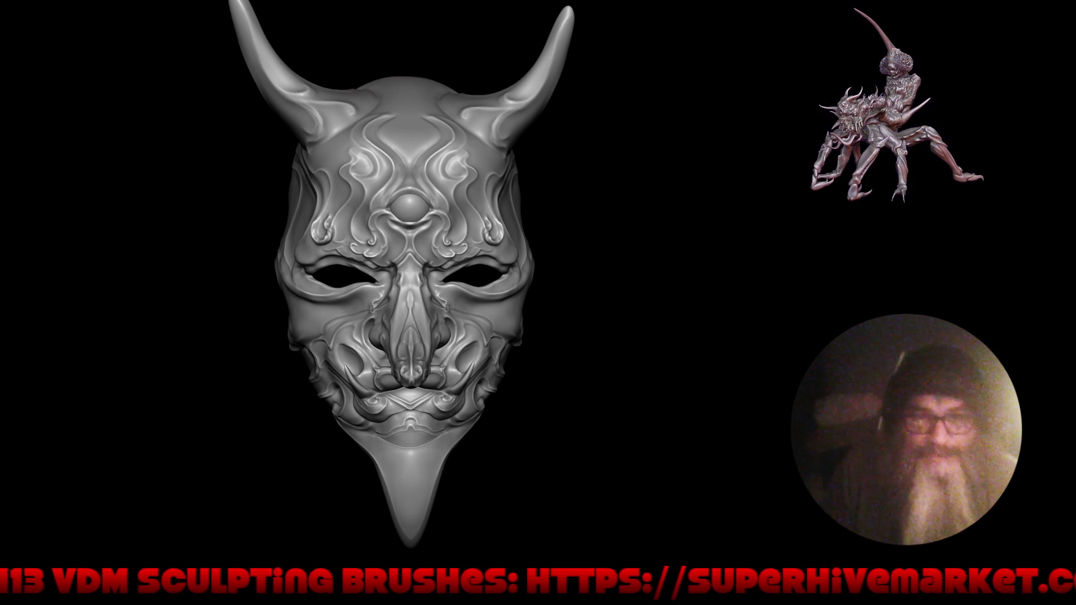
scroll(443, 194, up, 3)
right_drag(443, 187, 511, 264)
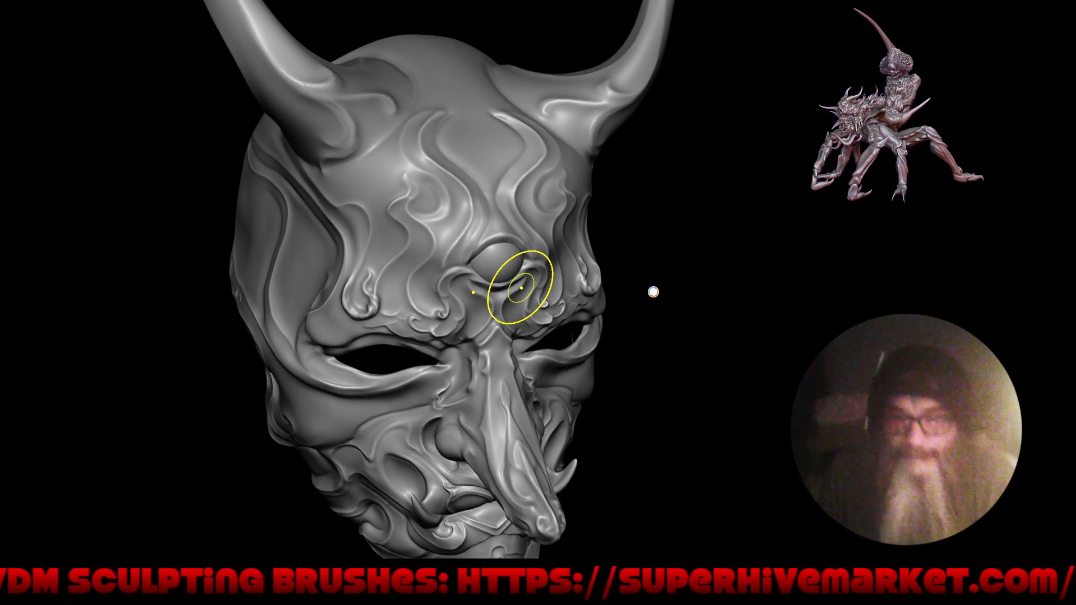
middle_drag(653, 285, 562, 250)
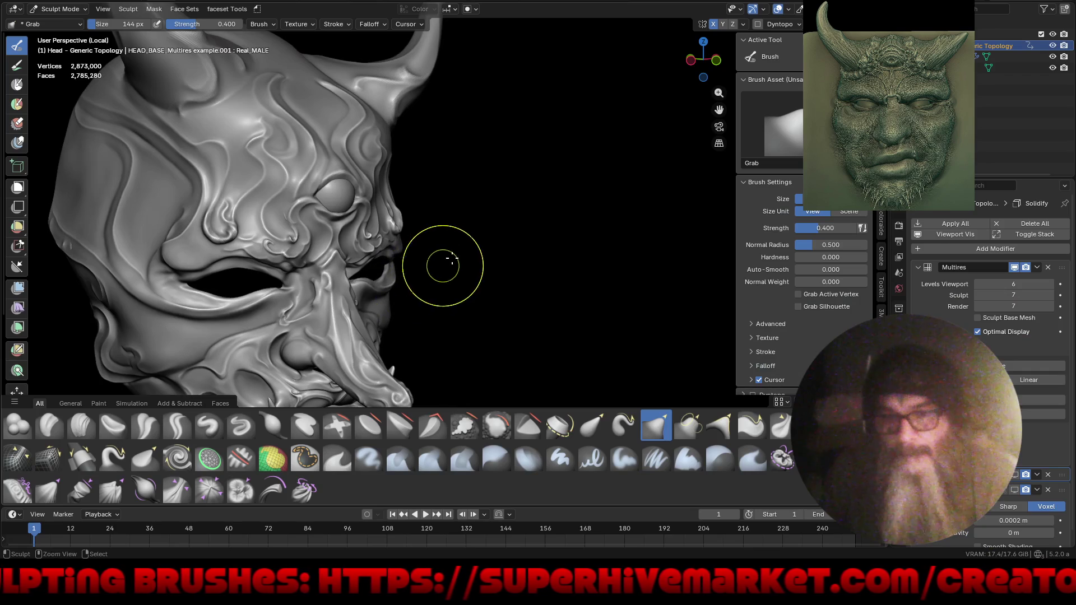
scroll(437, 286, down, 3)
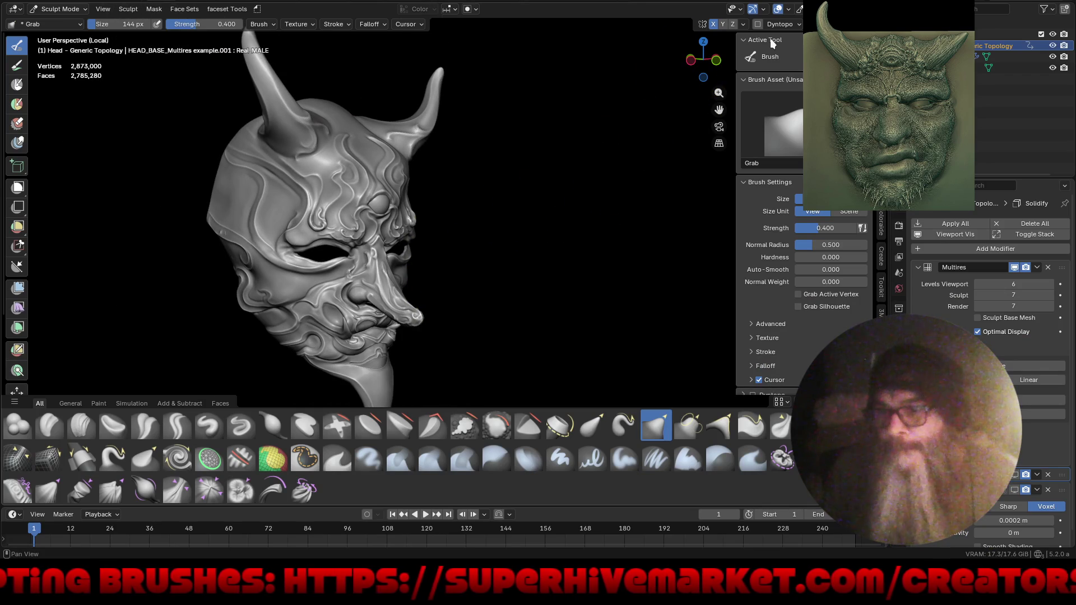
- Orbit the mask to a frontal view and maximize the 3D viewport, hiding all other panels
click(878, 8)
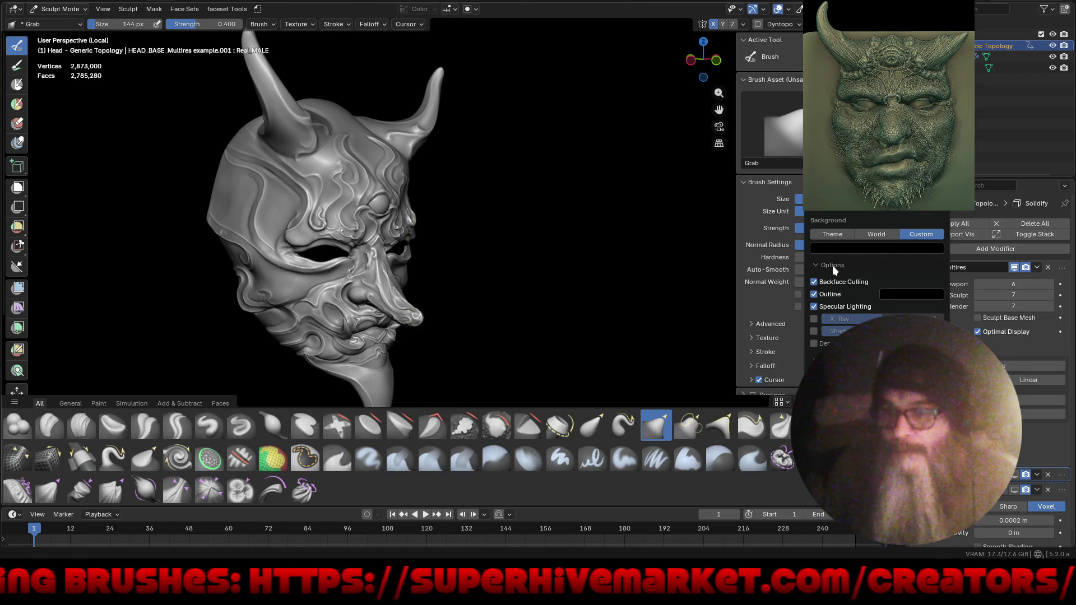
middle_drag(519, 277, 547, 252)
key(ctrl+alt+space)
scroll(552, 240, up, 3)
scroll(609, 195, up, 3)
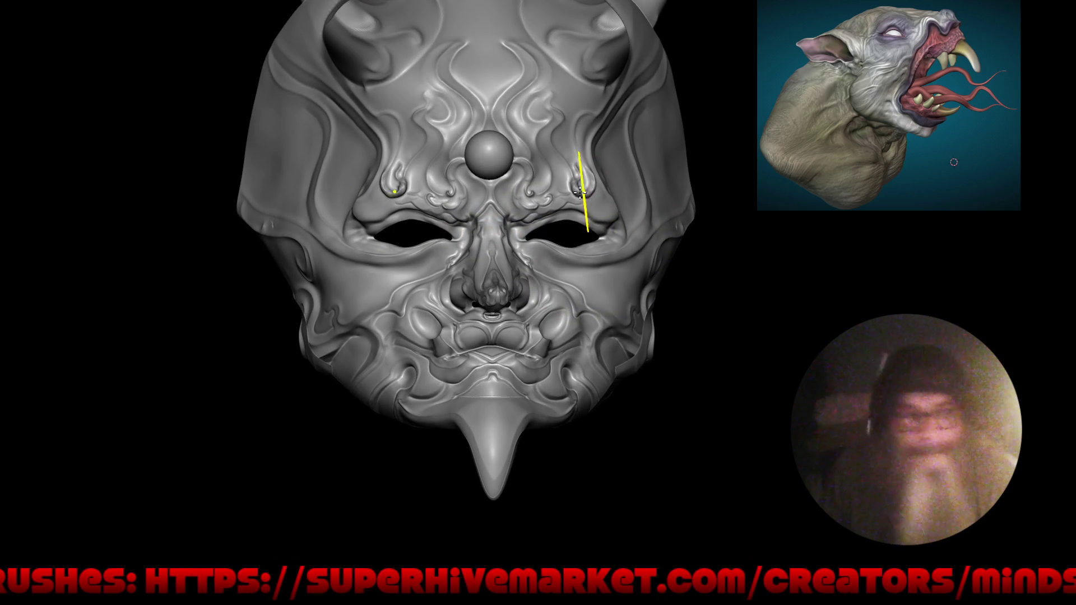
mouse_move(586, 191)
middle_down()
mouse_move(531, 277)
mouse_move(493, 276)
middle_up()
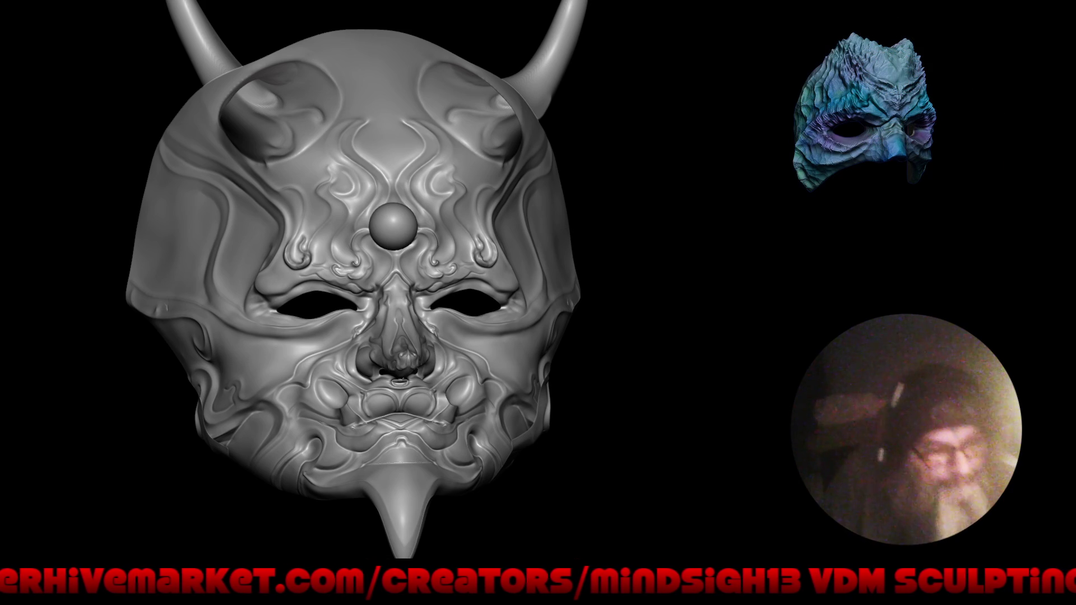
mouse_move(384, 233)
right_down()
mouse_move(413, 278)
mouse_move(389, 249)
mouse_move(444, 192)
right_up()
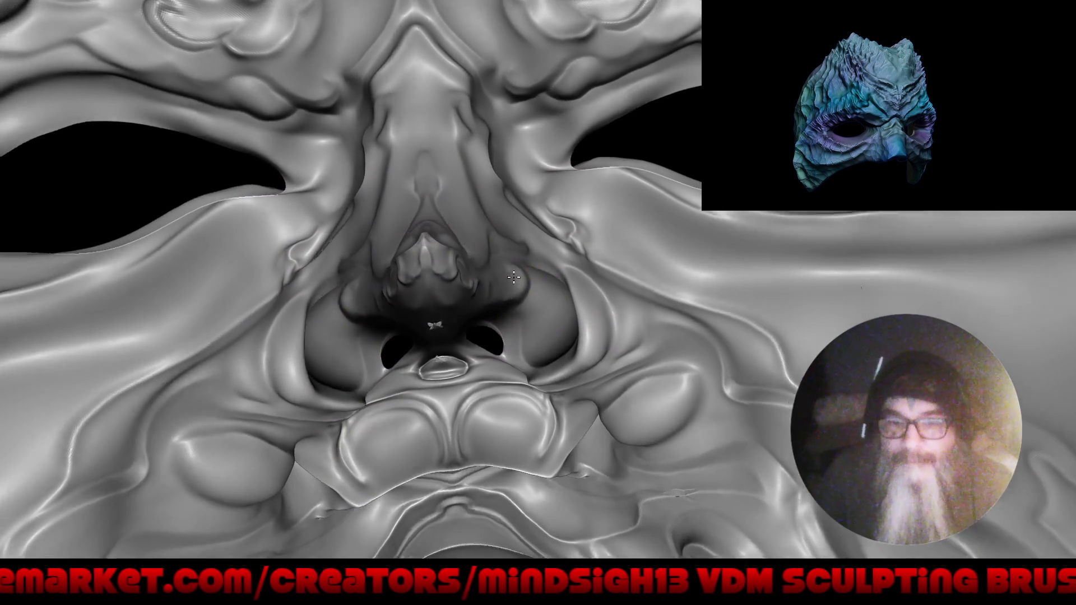
mouse_move(514, 277)
alt+right_down()
mouse_move(464, 241)
mouse_move(515, 126)
alt+right_up()
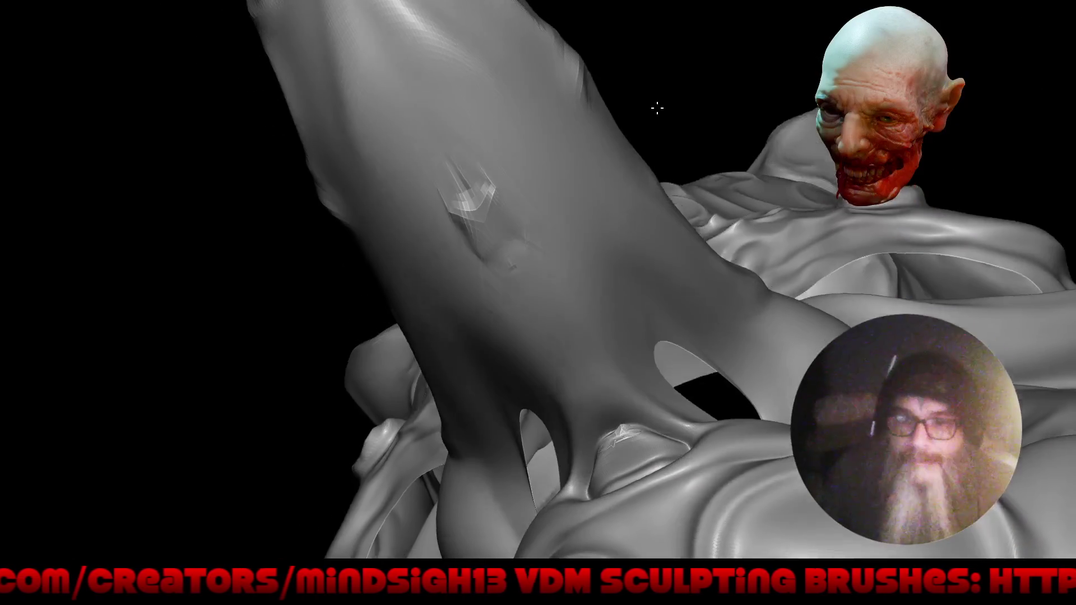
drag(658, 108, 546, 140)
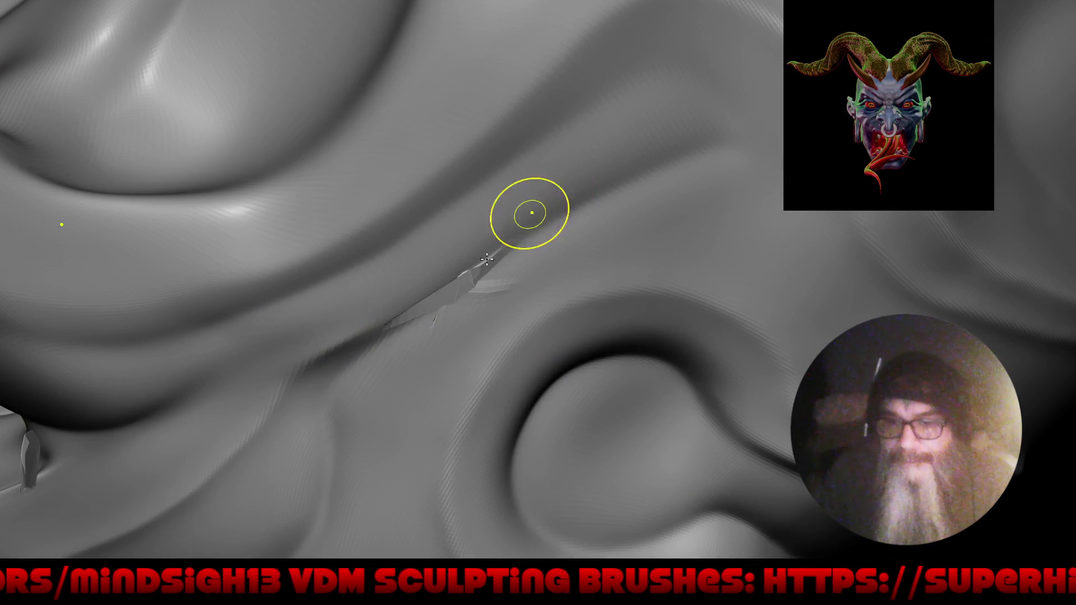
- Smooth the jagged crease beside the cheek folds, then back out to view the horned head from the side
shift+drag(502, 242, 419, 314)
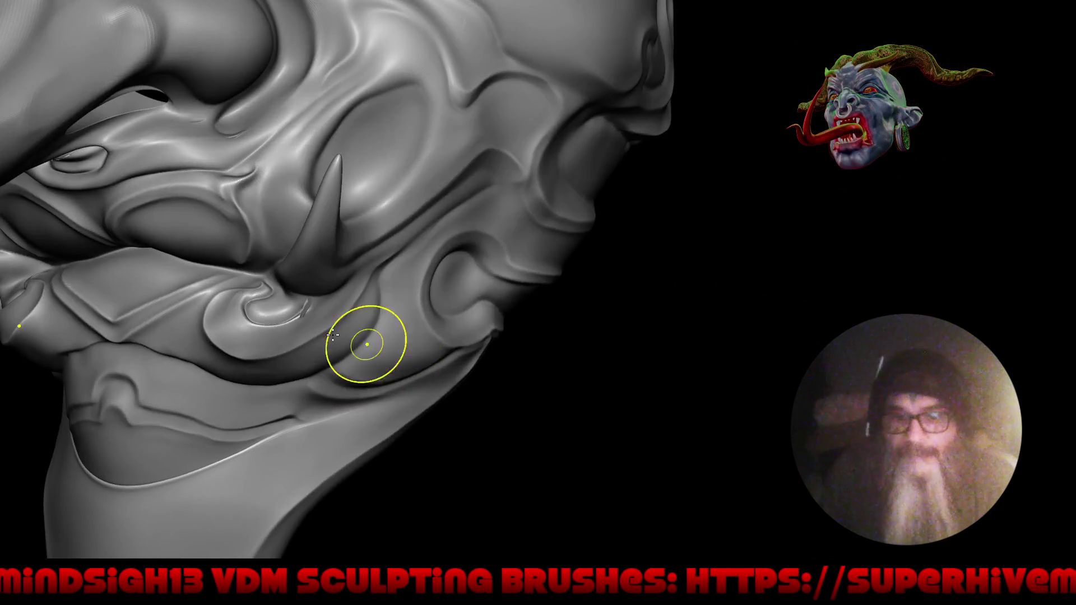
alt+drag(356, 344, 349, 228)
click(304, 281)
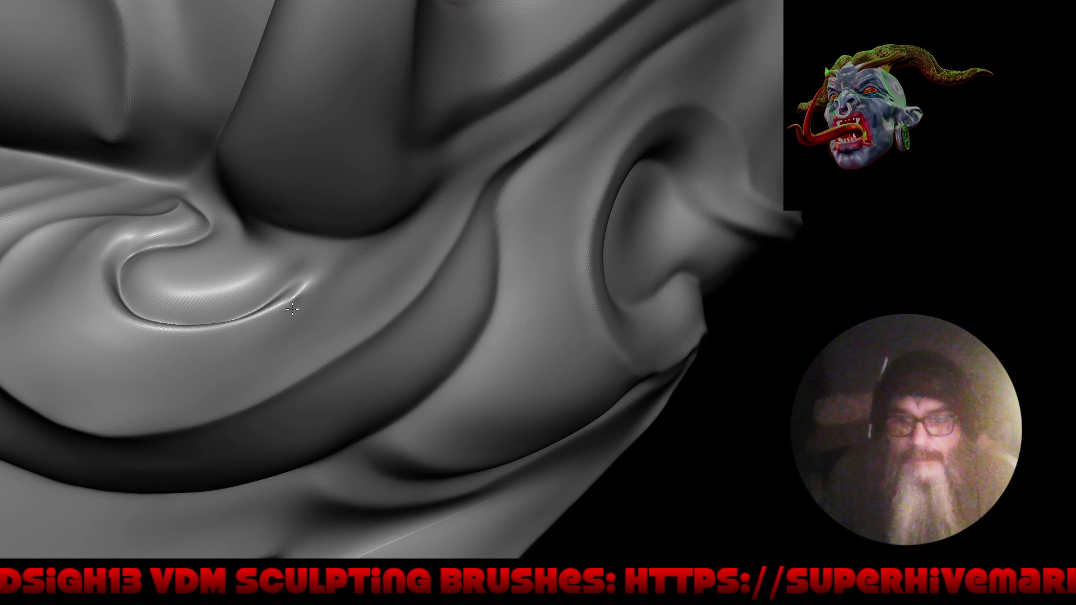
ctrl+alt+drag(356, 245, 376, 403)
mouse_move(471, 334)
mouse_down()
mouse_move(440, 300)
mouse_move(446, 288)
mouse_move(440, 355)
mouse_up()
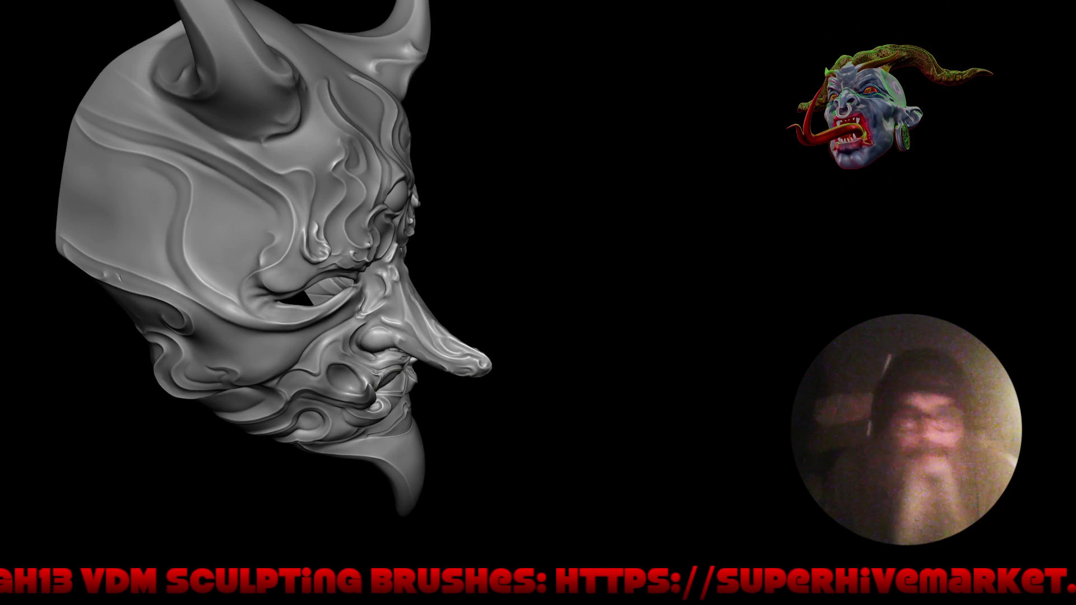
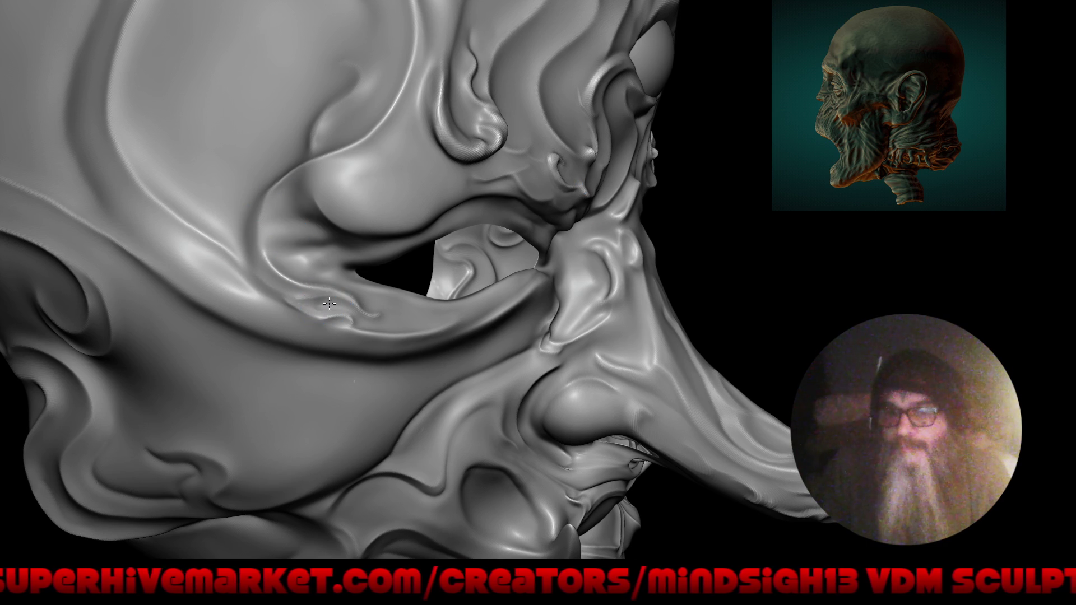
scroll(348, 268, down, 5)
scroll(370, 336, down, 3)
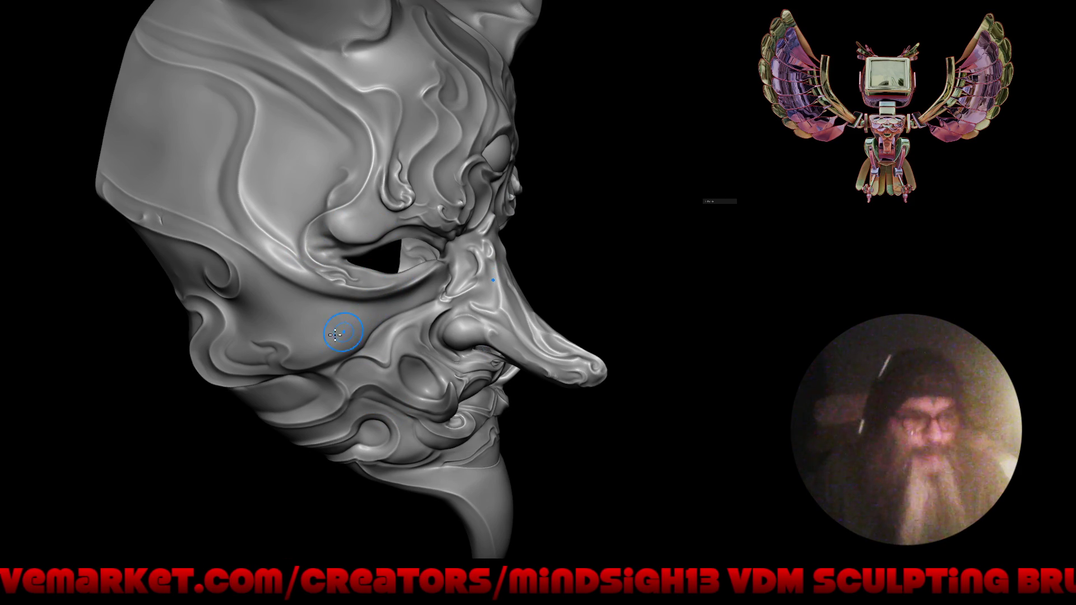
- View the mask front-on, then switch to the ArtStation portfolio and open the Protoalien artwork
mouse_move(157, 277)
right_down()
mouse_move(233, 209)
mouse_move(244, 273)
right_up()
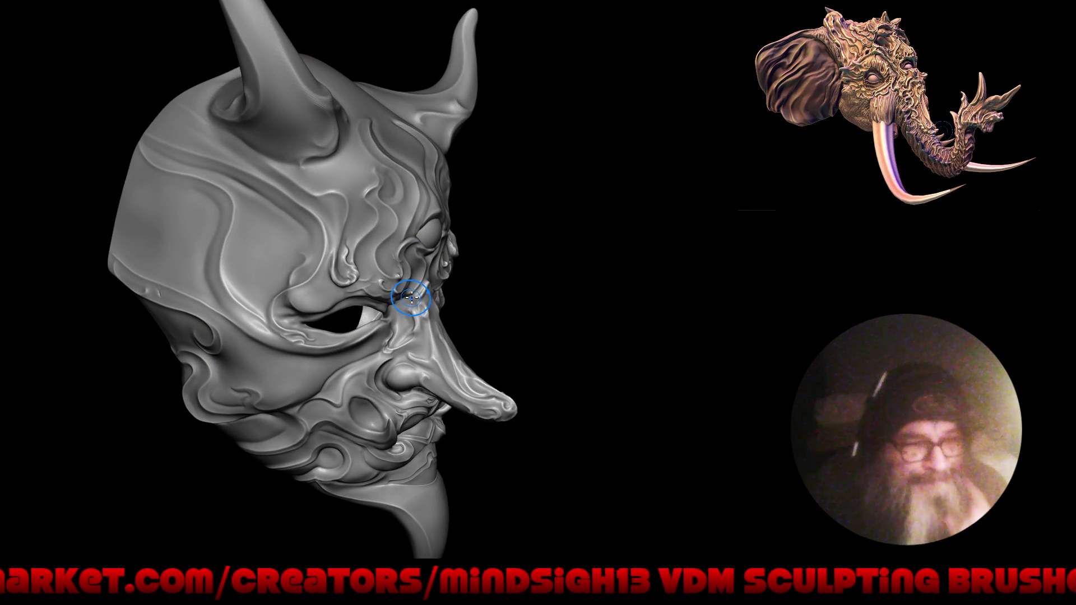
mouse_move(443, 271)
right_down()
mouse_move(423, 272)
mouse_move(420, 281)
right_up()
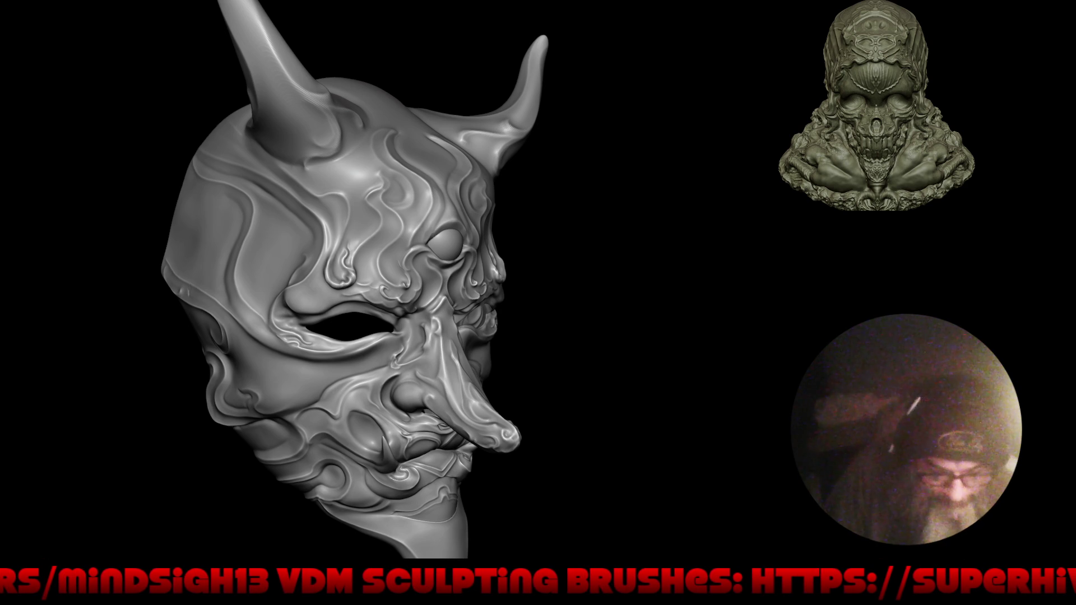
mouse_move(619, 250)
mouse_down()
mouse_move(589, 319)
mouse_move(552, 312)
mouse_up()
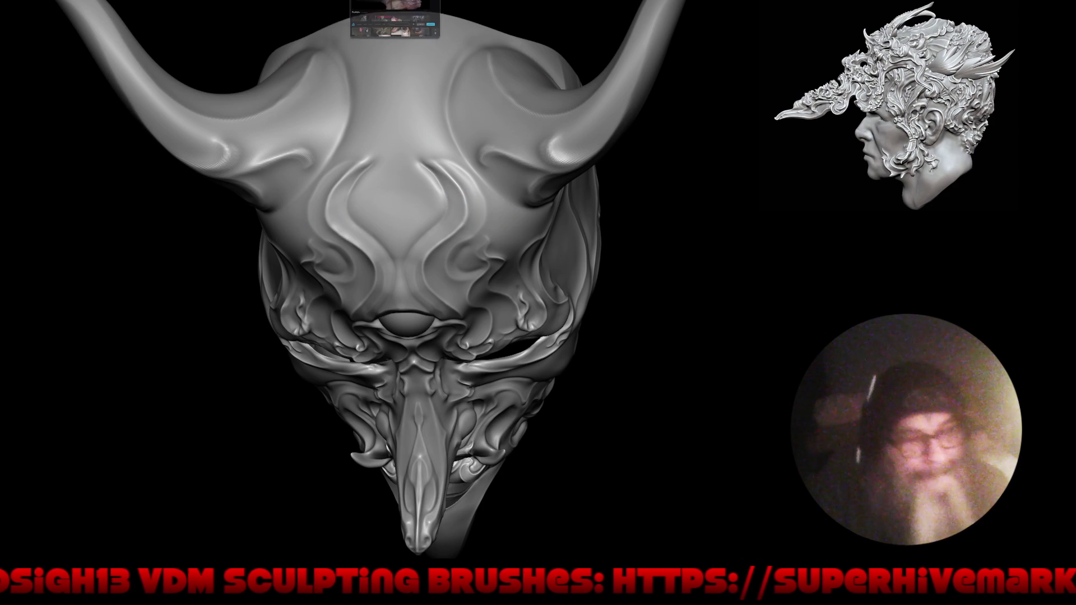
key(alt+Tab)
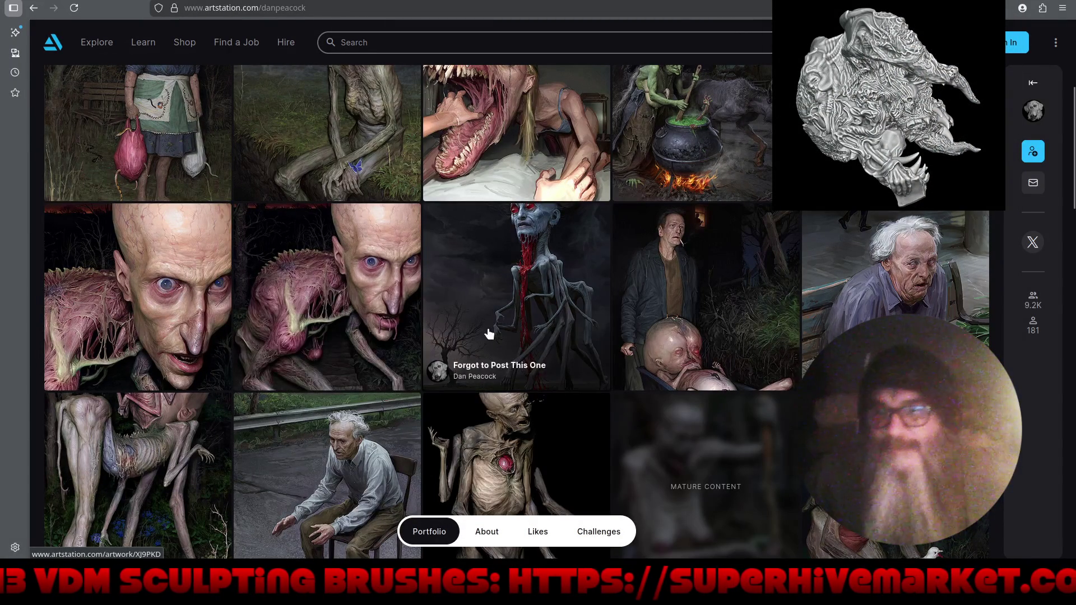
scroll(477, 386, down, 1)
scroll(477, 386, down, 5)
scroll(483, 360, down, 3)
scroll(483, 360, down, 1)
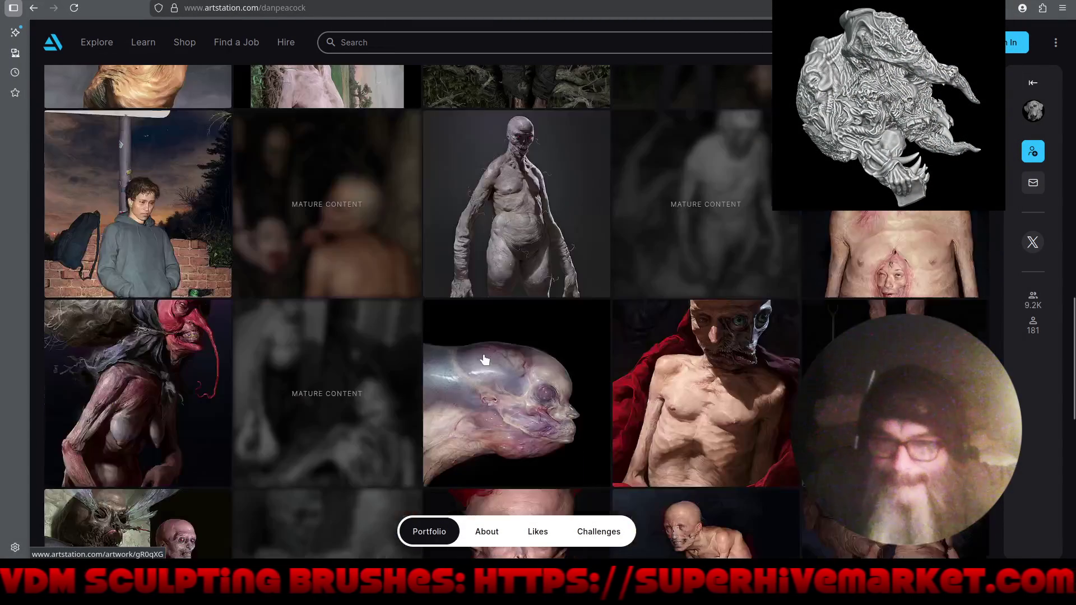
click(518, 423)
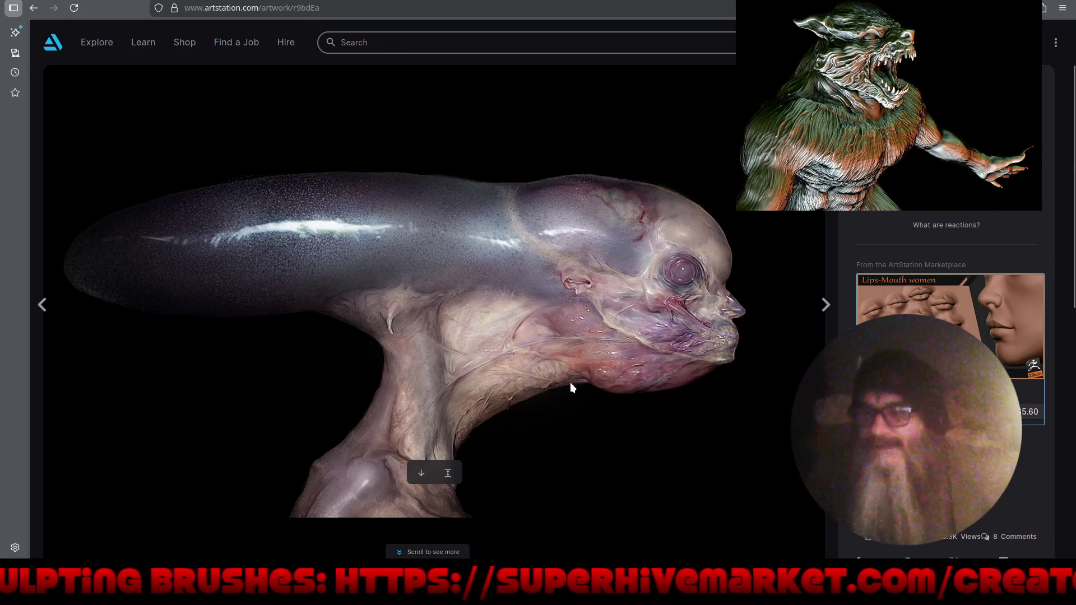
scroll(572, 391, down, 3)
scroll(574, 401, down, 3)
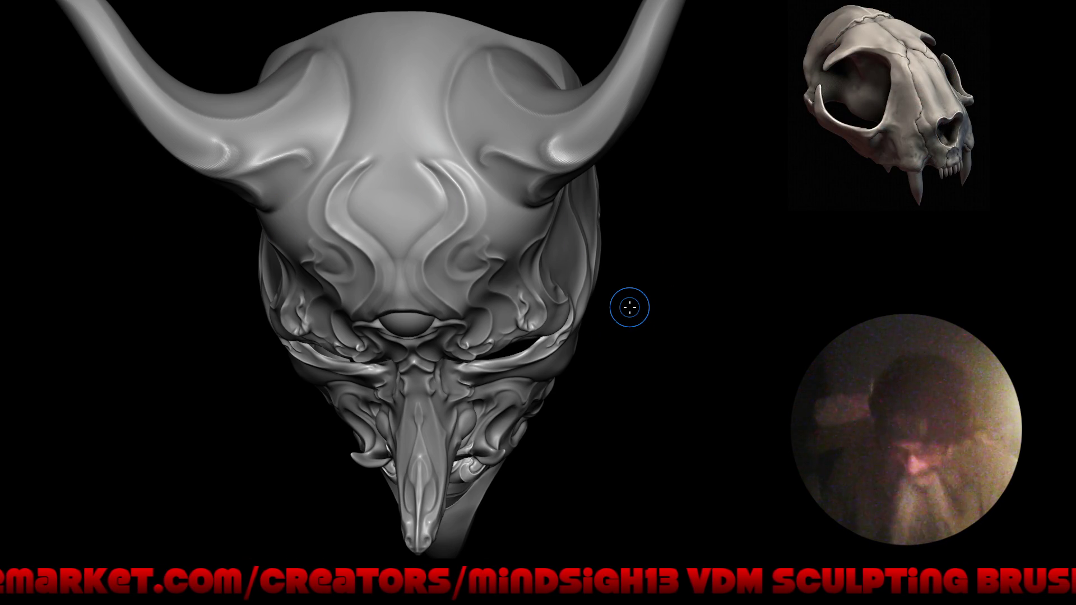
mouse_move(555, 278)
right_down()
mouse_move(559, 241)
mouse_move(620, 241)
right_up()
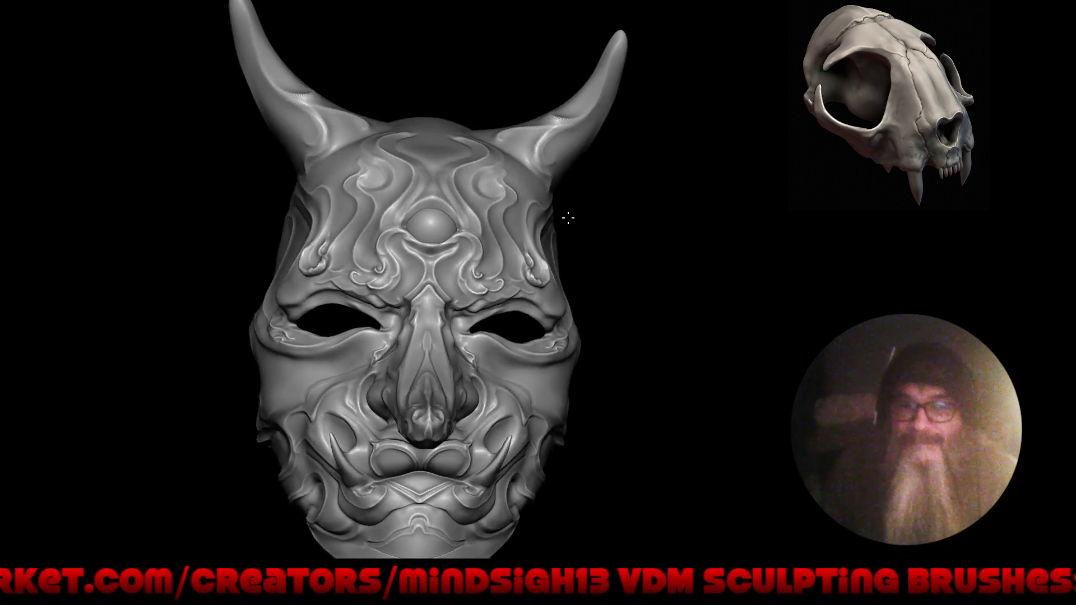
right_drag(549, 257, 639, 232)
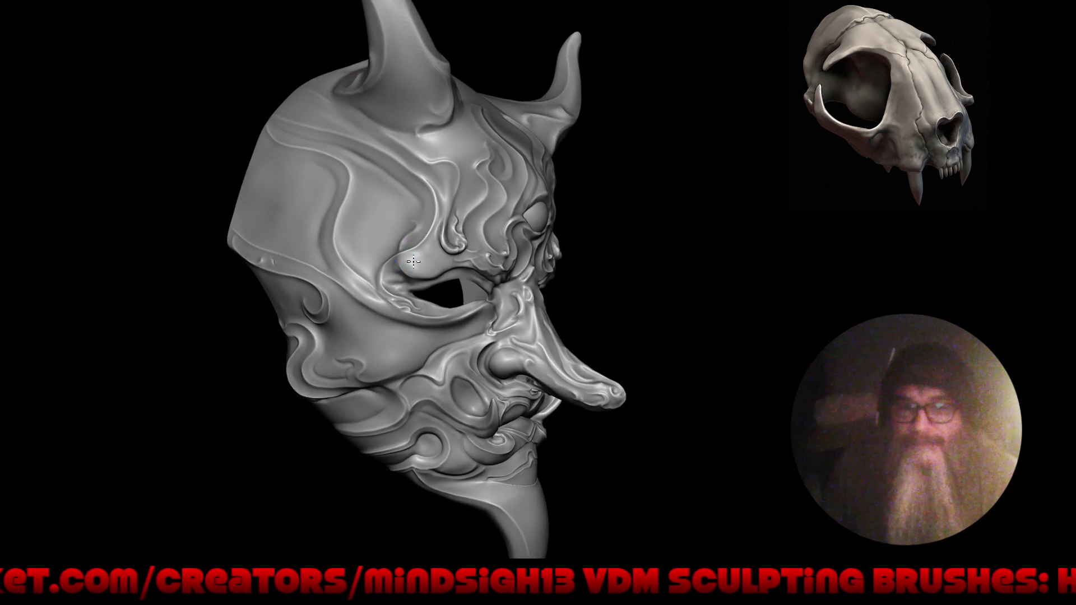
ctrl+right_drag(569, 233, 439, 211)
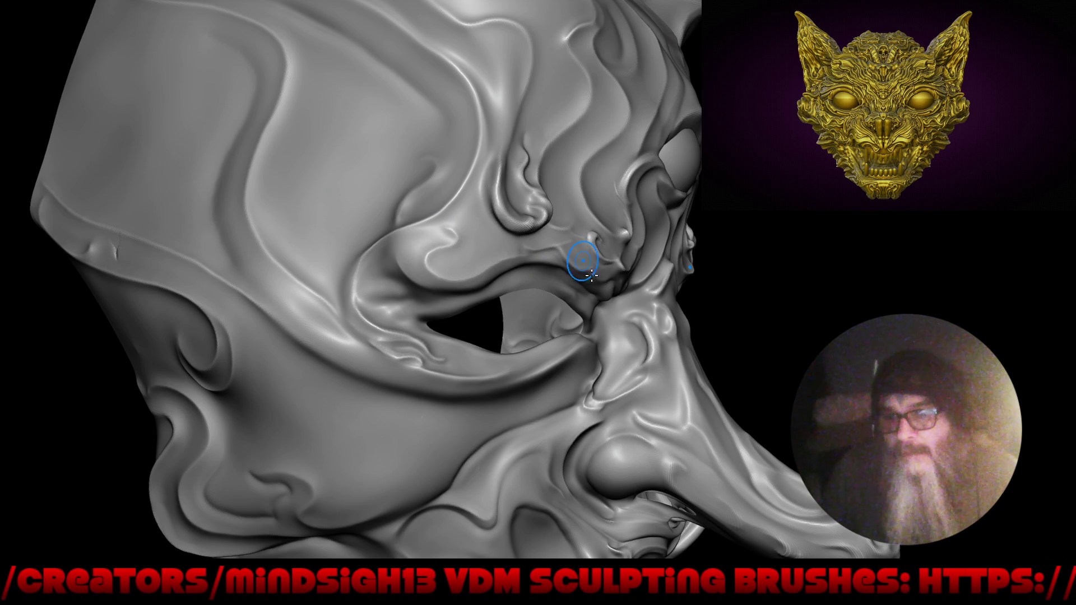
middle_drag(595, 320, 535, 270)
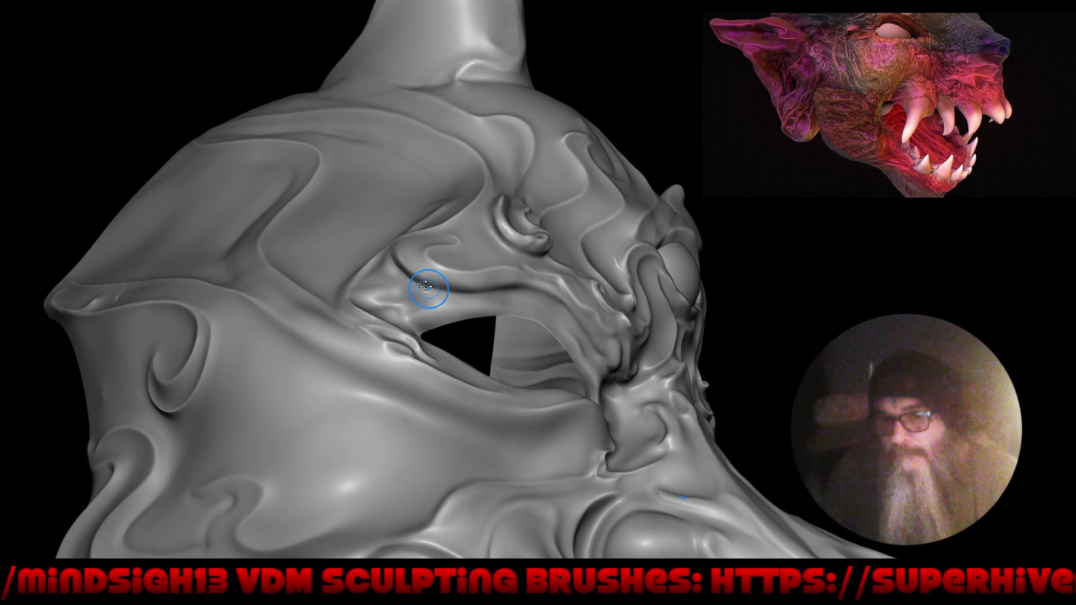
key(f)
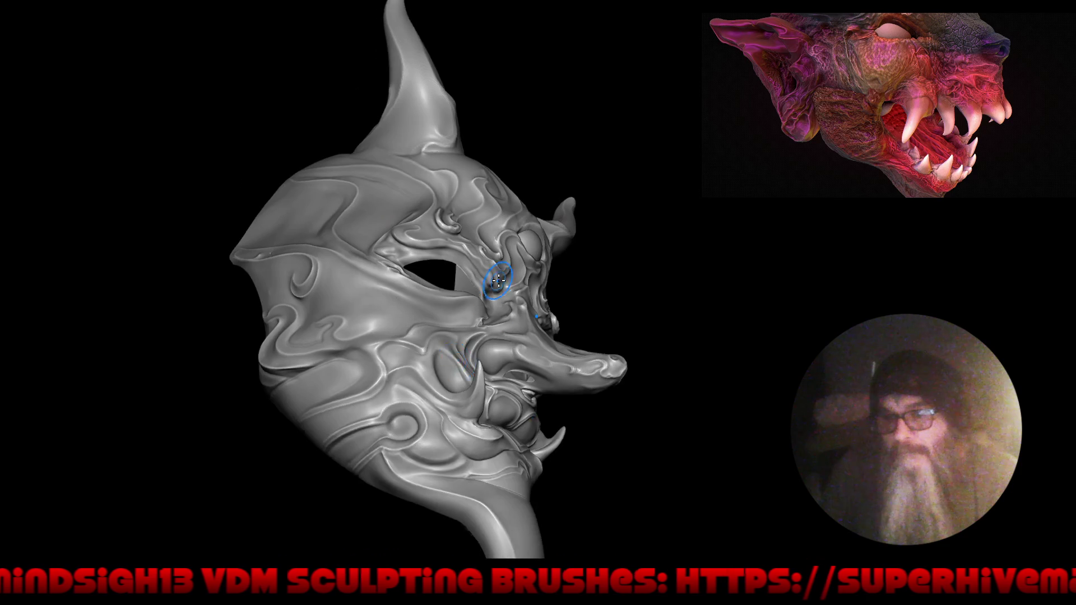
drag(529, 355, 13, 273)
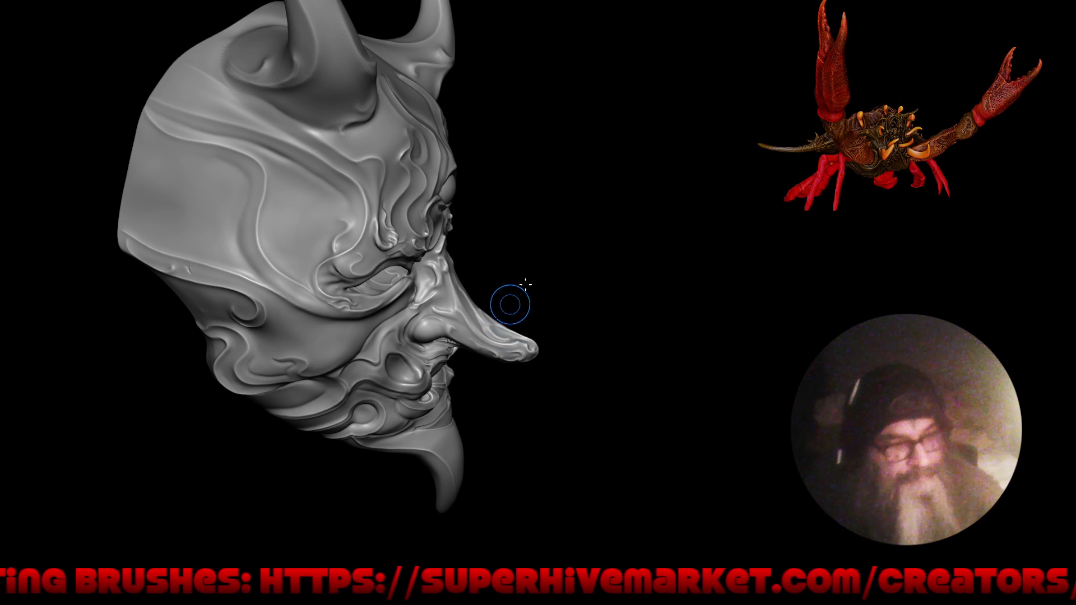
mouse_move(598, 286)
mouse_down()
mouse_move(556, 296)
mouse_move(584, 283)
mouse_move(566, 291)
mouse_up()
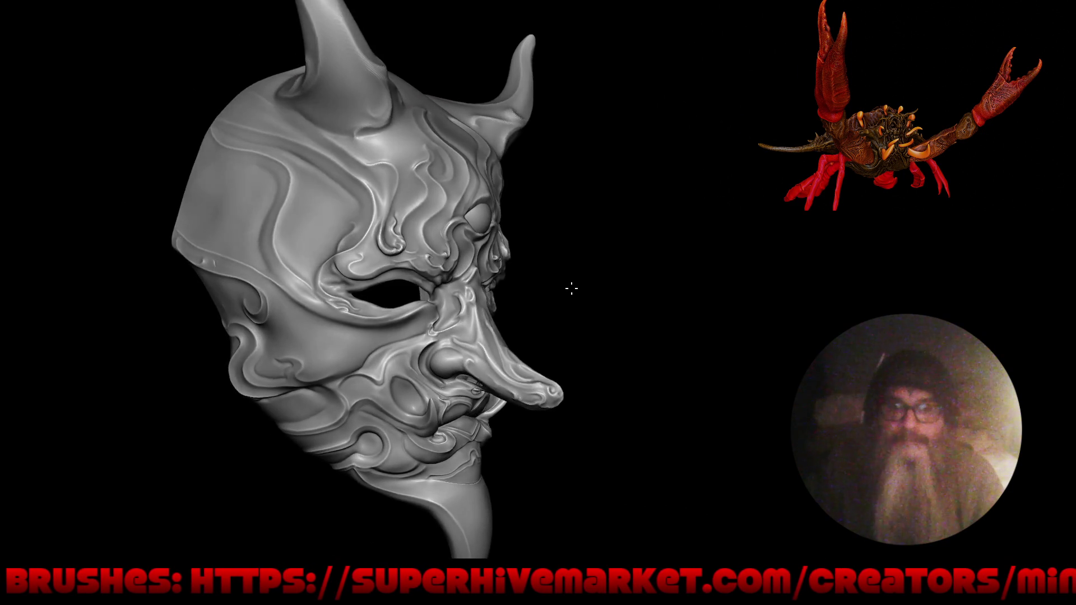
scroll(387, 252, up, 3)
scroll(332, 193, up, 3)
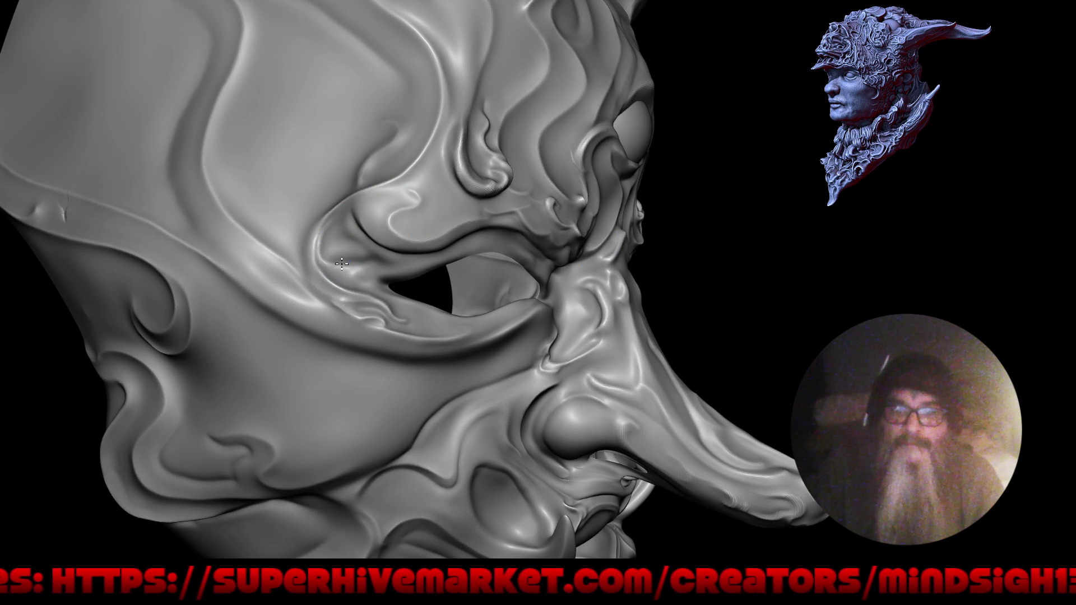
right_drag(371, 249, 429, 292)
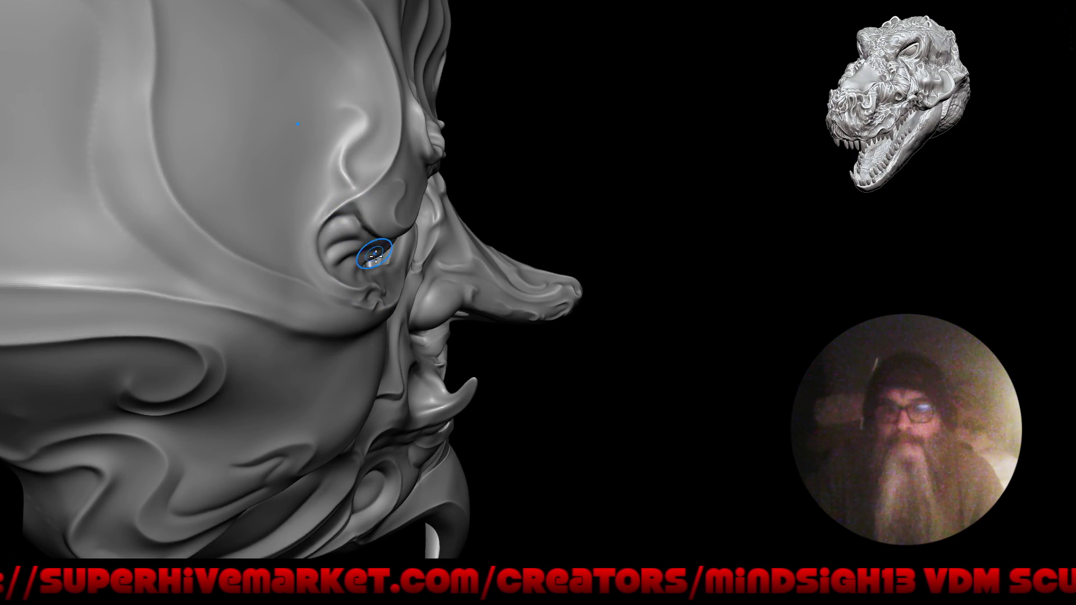
right_drag(358, 333, 356, 212)
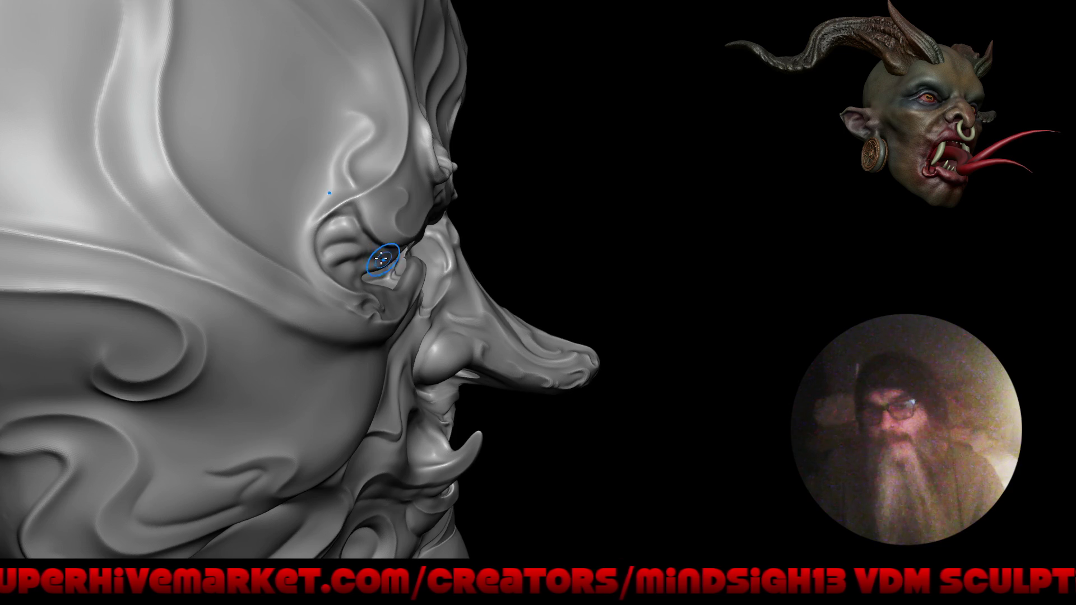
mouse_move(493, 265)
right_down()
mouse_move(427, 261)
mouse_move(401, 301)
mouse_move(502, 307)
mouse_move(360, 367)
right_up()
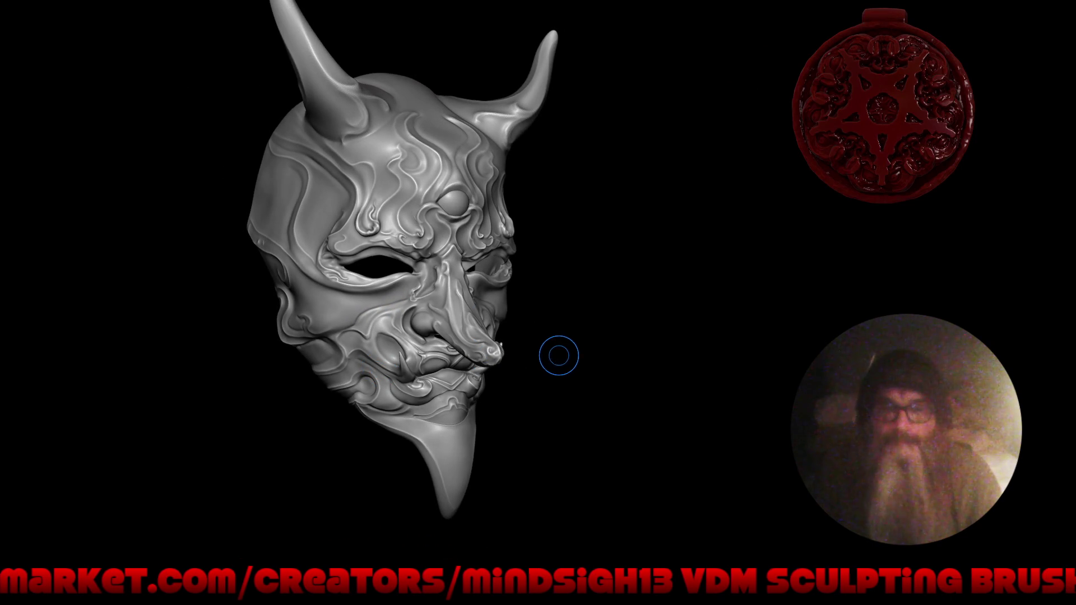
mouse_move(559, 357)
mouse_down()
mouse_move(667, 324)
mouse_move(577, 350)
mouse_move(592, 370)
mouse_move(556, 342)
mouse_move(469, 312)
mouse_move(564, 335)
mouse_move(534, 338)
mouse_up()
- Restore the full interface and save the mask as Alien_Mask4.blend
key(ctrl+alt+space)
mouse_move(480, 288)
middle_down()
mouse_move(396, 260)
mouse_move(293, 197)
middle_up()
key(F4)
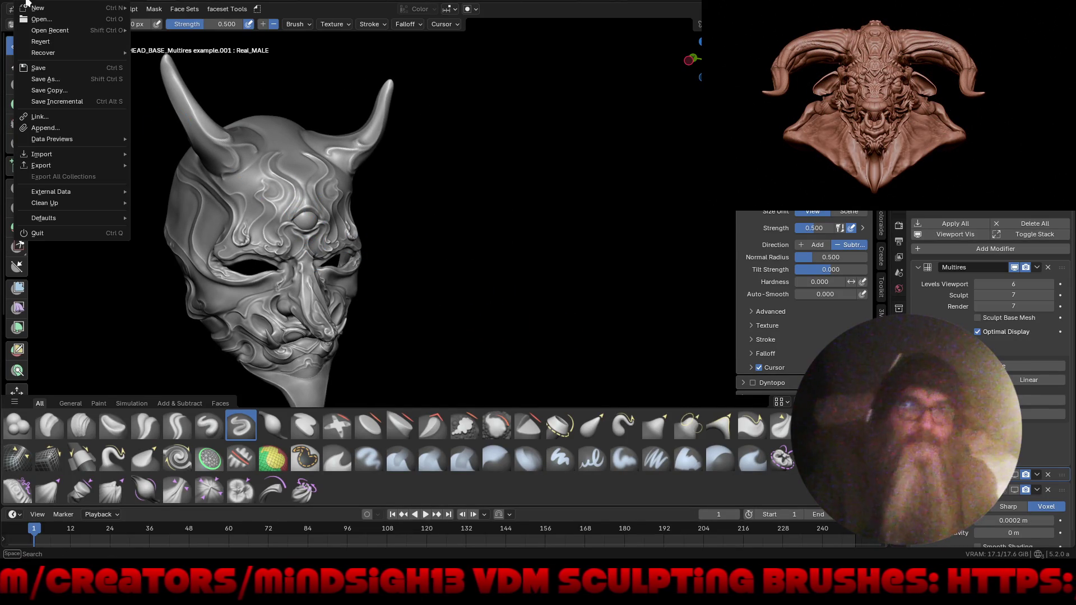
click(54, 72)
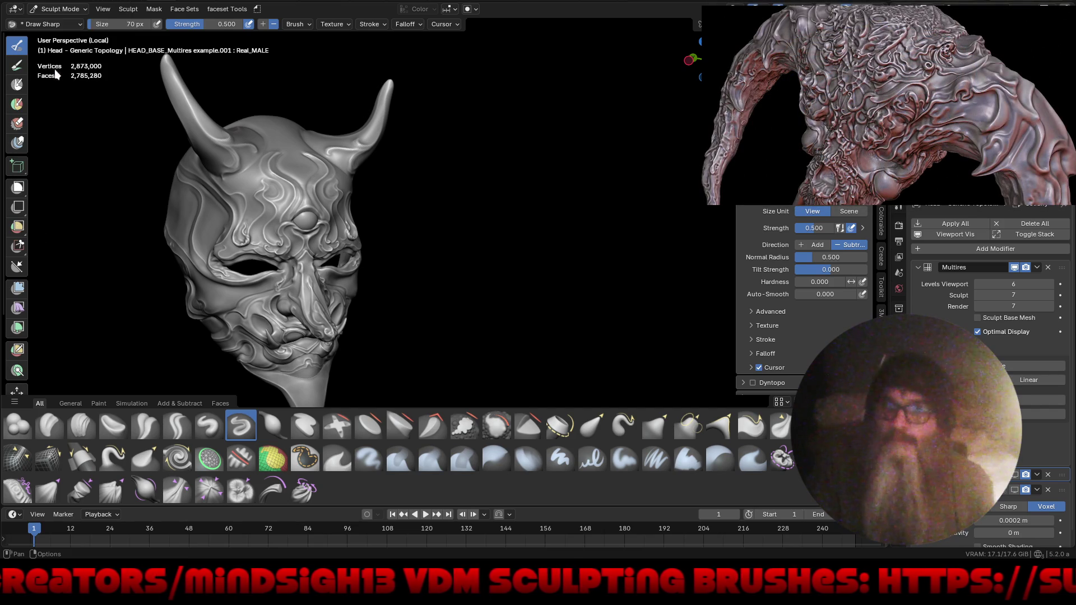
- Open the Dude Duderson 50.blend file from the file browser
key(F4)
click(42, 21)
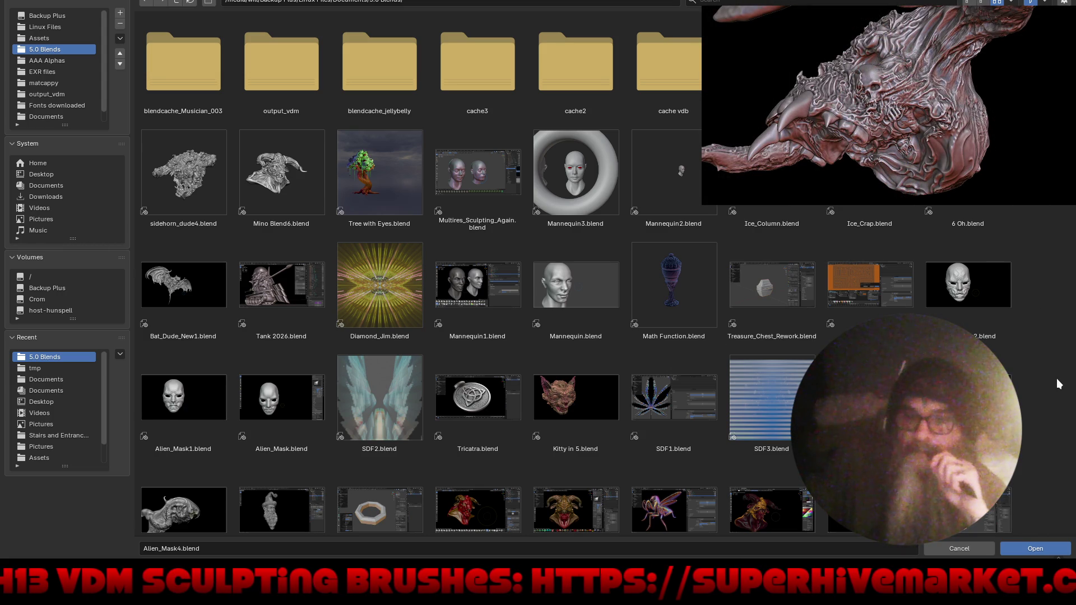
scroll(1058, 384, down, 2)
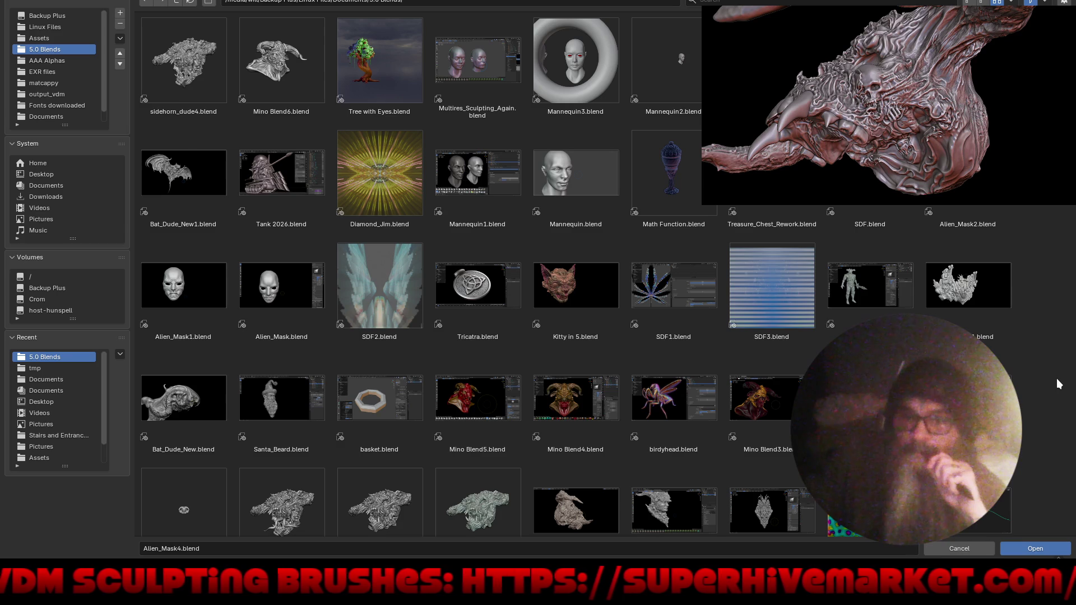
scroll(1057, 384, down, 2)
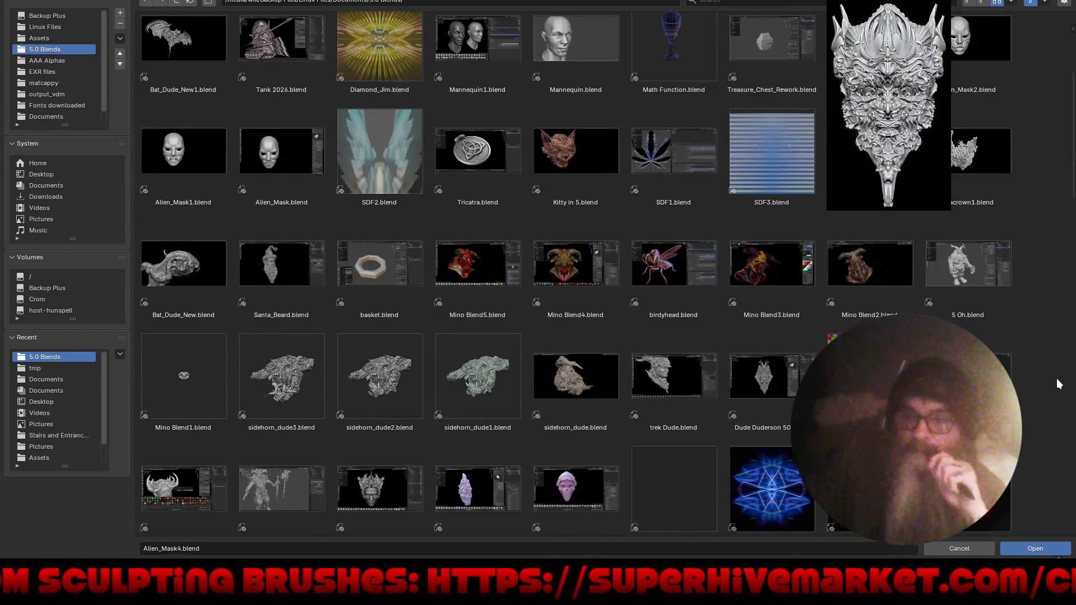
scroll(1058, 384, down, 2)
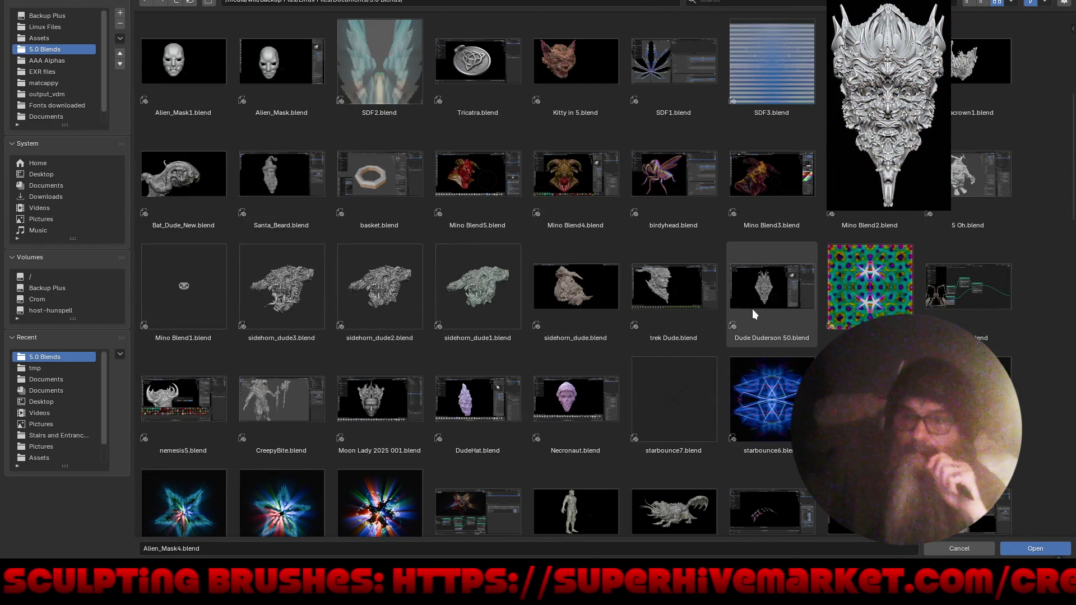
mouse_move(771, 375)
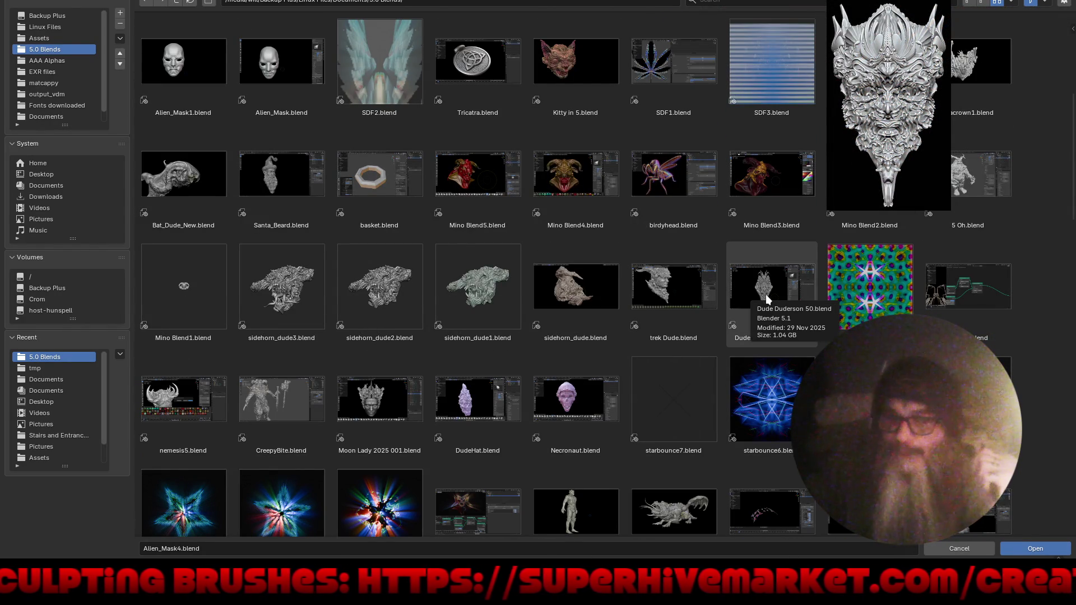
double_click(766, 295)
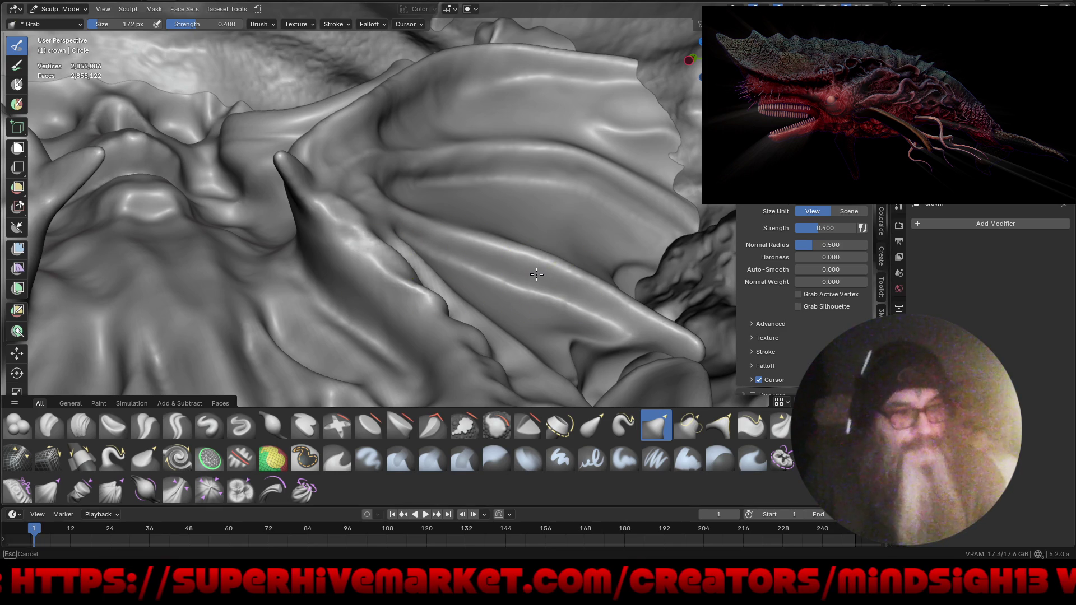
scroll(538, 275, down, 8)
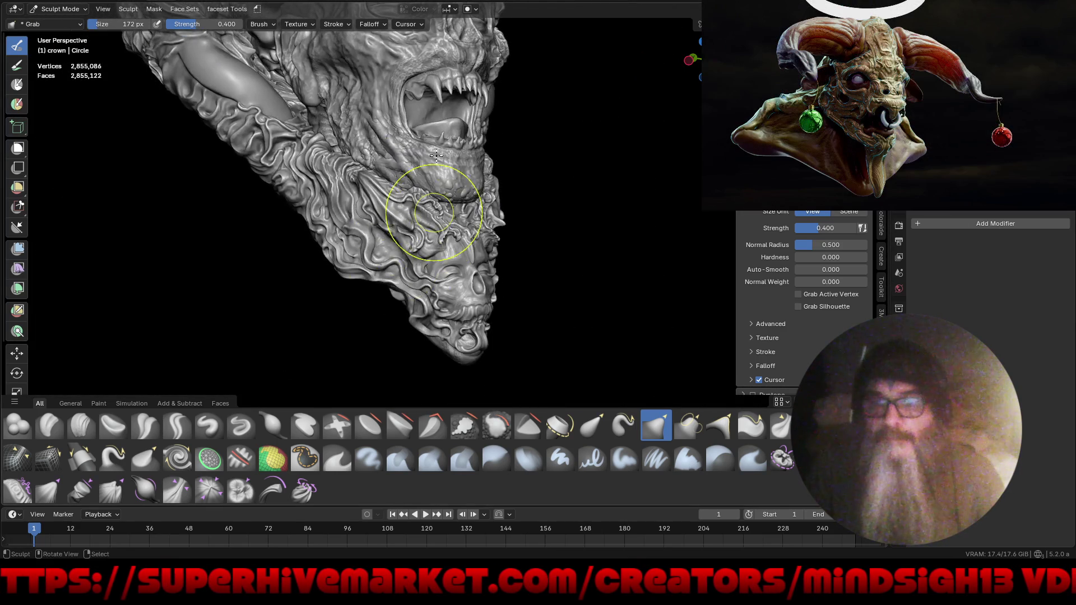
- Maximize the viewport and orbit the fanged zombie head front-on, closing on the lower face and skull
middle_drag(438, 178, 409, 204)
key(ctrl+alt+space)
scroll(460, 320, down, 2)
mouse_move(461, 319)
middle_down()
mouse_move(547, 341)
mouse_move(558, 396)
mouse_move(552, 332)
mouse_move(516, 372)
mouse_move(397, 297)
middle_up()
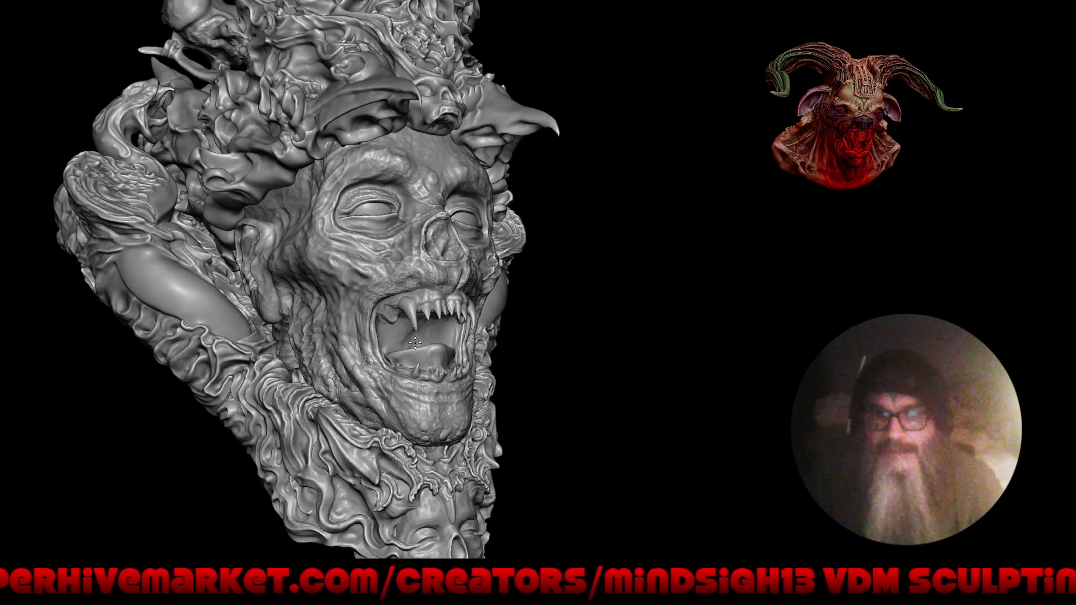
middle_drag(407, 317, 432, 300)
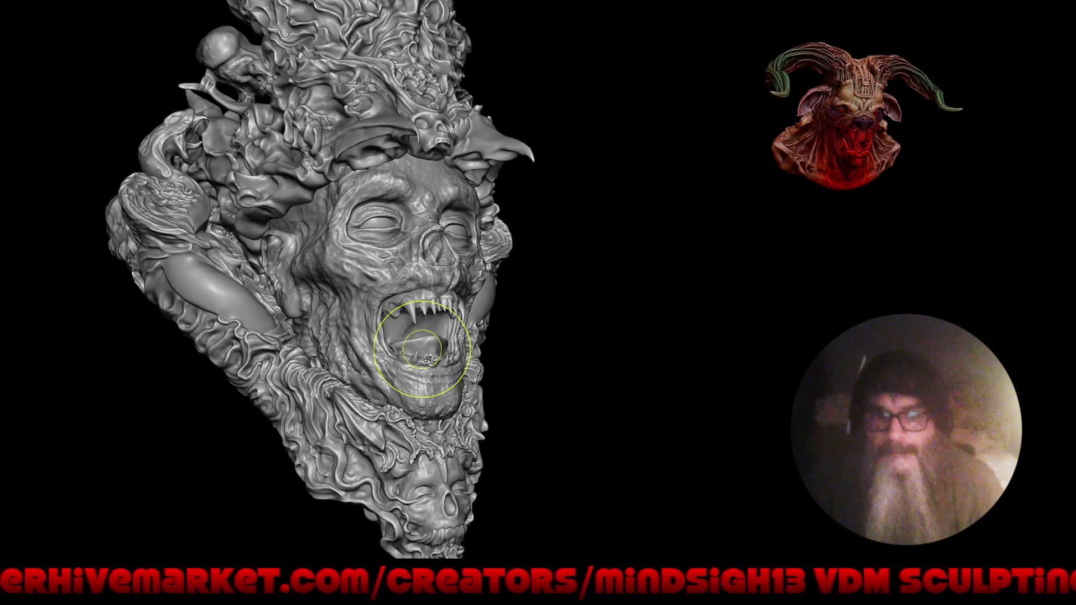
middle_drag(434, 378, 402, 351)
mouse_move(438, 389)
middle_down()
mouse_move(417, 379)
mouse_move(504, 329)
mouse_move(497, 391)
mouse_move(409, 289)
mouse_move(467, 378)
mouse_move(471, 355)
mouse_move(469, 389)
mouse_move(469, 378)
mouse_move(444, 397)
mouse_move(469, 360)
middle_up()
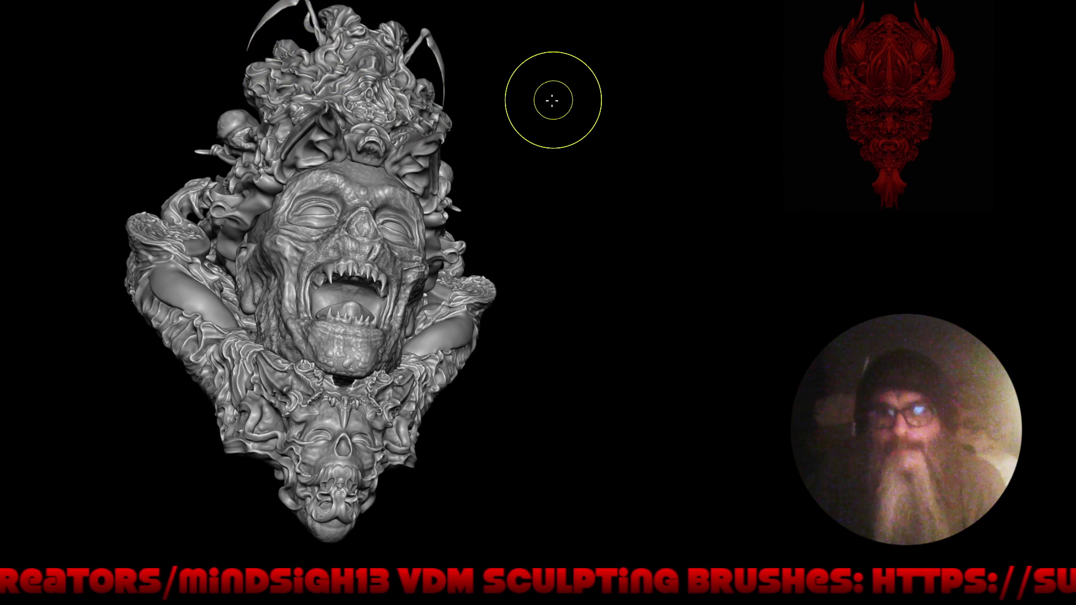
mouse_move(384, 120)
mouse_down()
mouse_move(359, 184)
mouse_move(329, 119)
mouse_move(370, 198)
mouse_move(325, 215)
mouse_up()
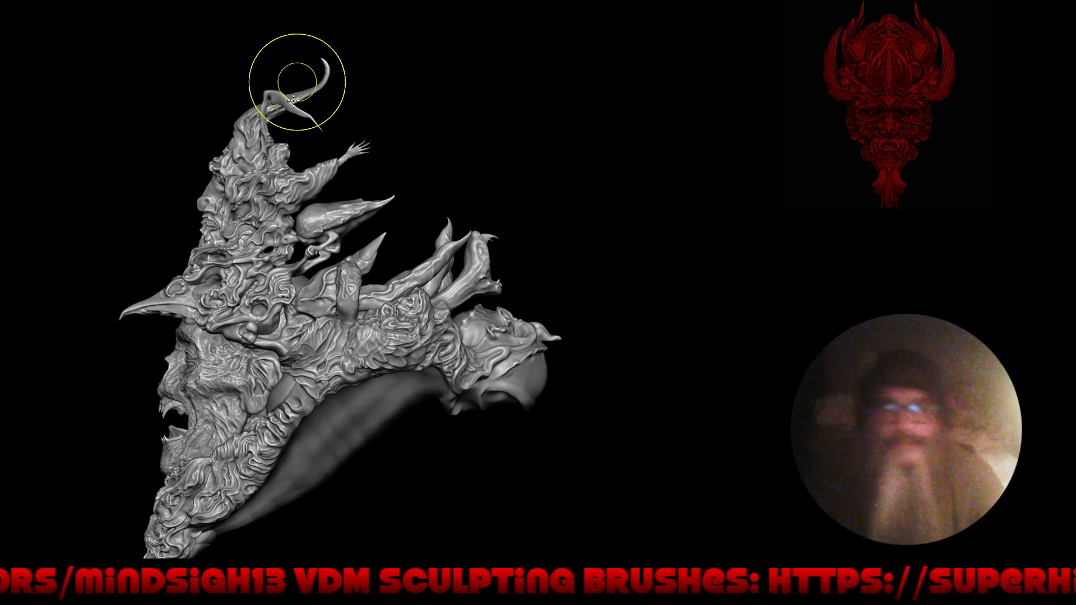
alt+drag(297, 71, 289, 102)
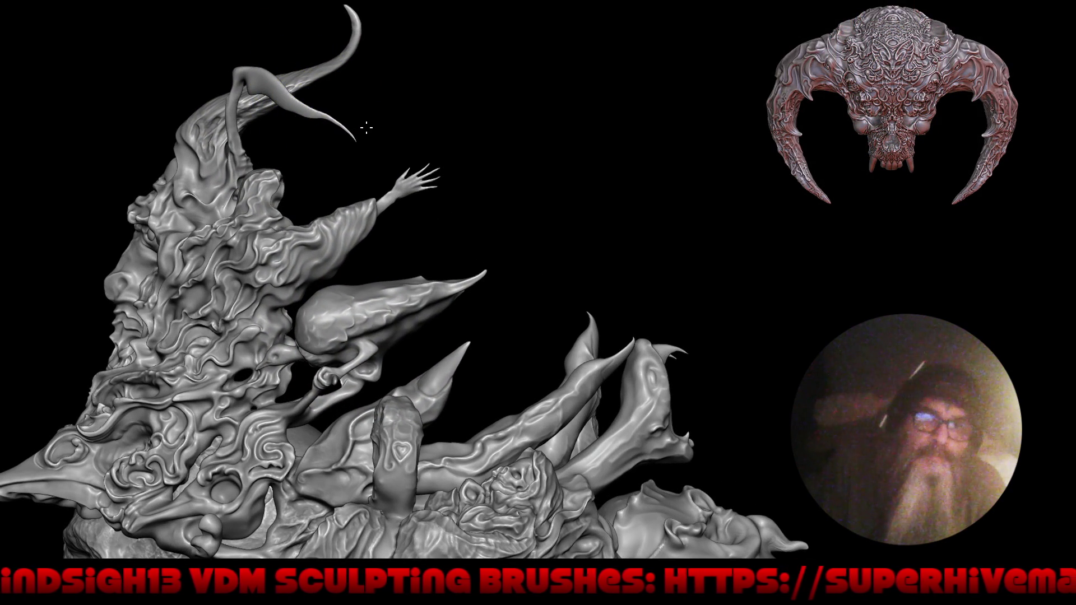
mouse_move(334, 102)
alt+mouse_down()
mouse_move(295, 123)
mouse_move(294, 109)
mouse_move(319, 146)
alt+mouse_up()
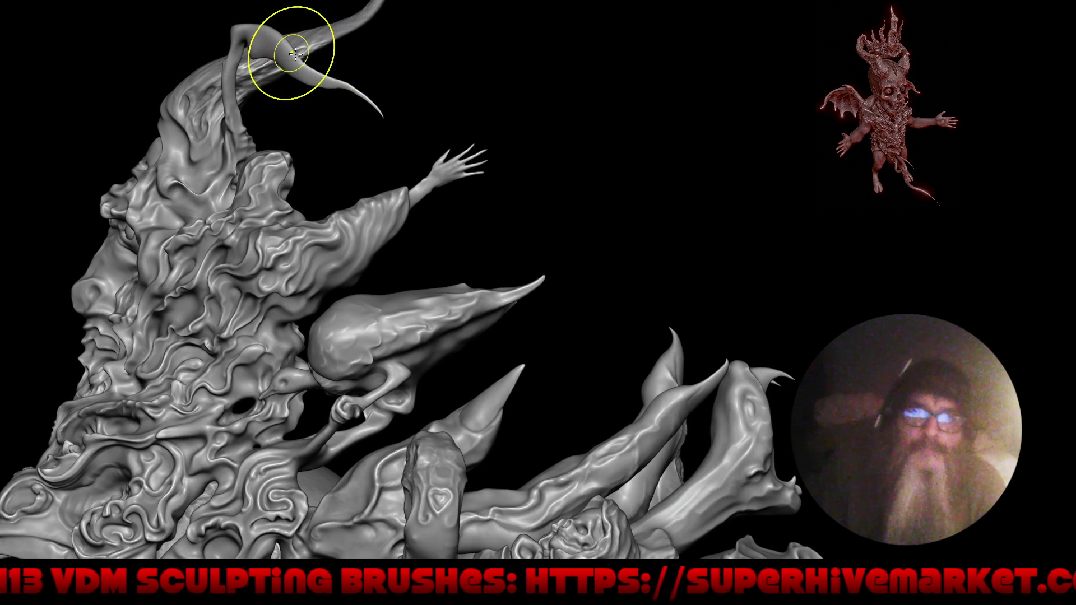
mouse_move(362, 98)
alt+mouse_down()
mouse_move(271, 180)
mouse_move(476, 187)
mouse_move(629, 239)
mouse_move(577, 233)
mouse_move(358, 104)
mouse_move(363, 128)
alt+mouse_up()
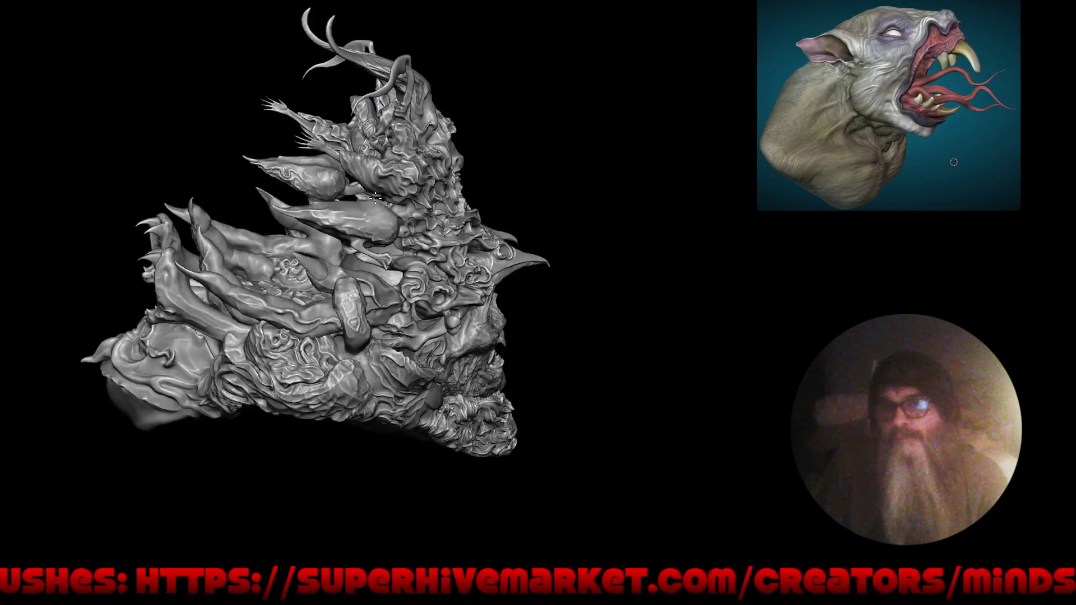
mouse_move(408, 109)
right_down()
mouse_move(452, 241)
mouse_move(451, 188)
mouse_move(384, 168)
mouse_move(355, 60)
right_up()
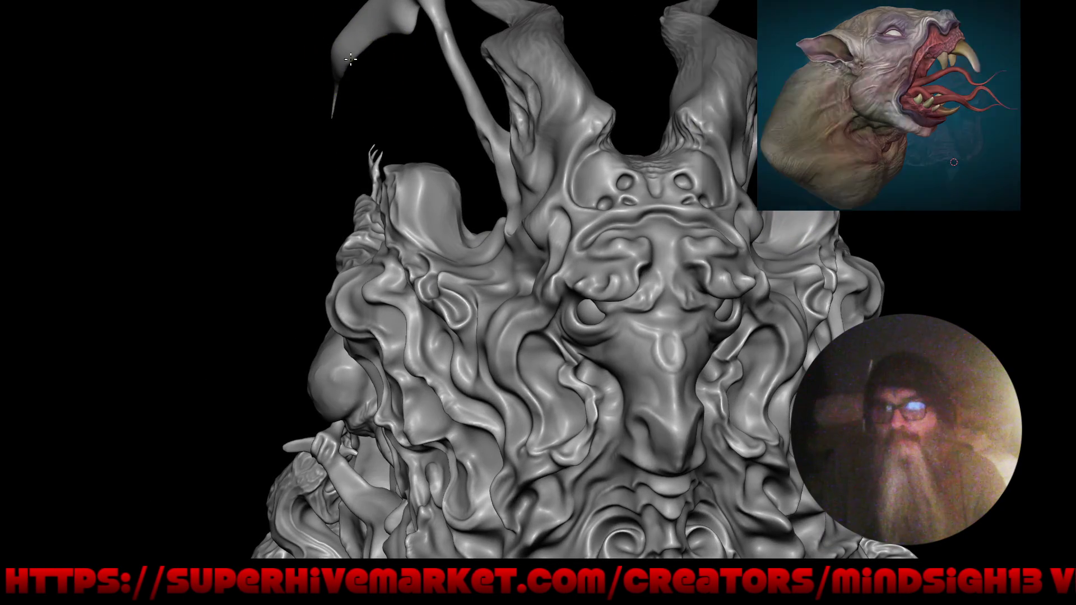
mouse_move(306, 100)
alt+right_down()
mouse_move(293, 221)
mouse_move(464, 193)
mouse_move(415, 200)
alt+right_up()
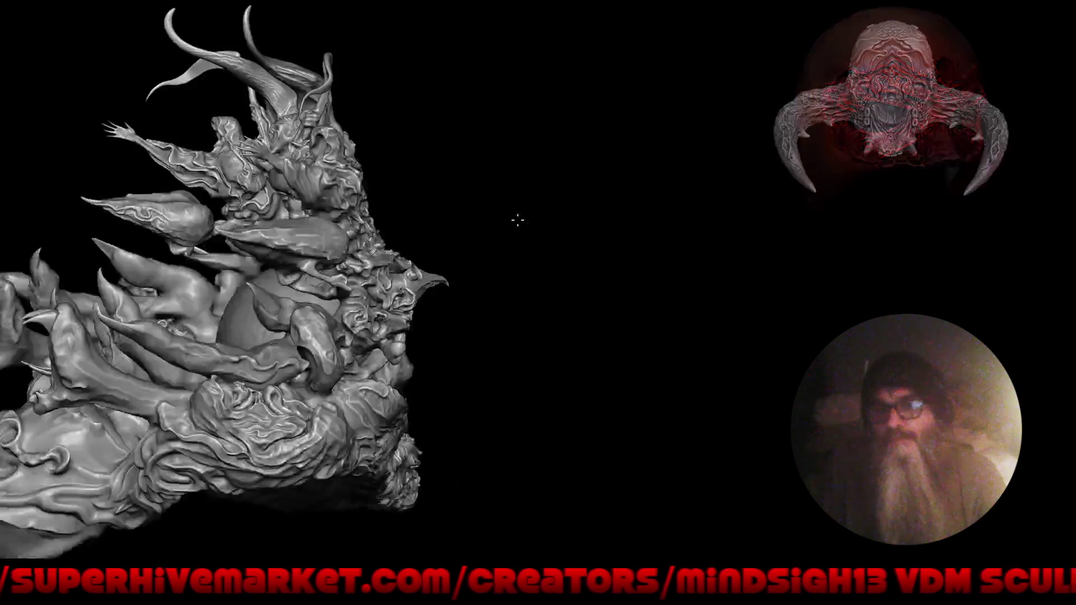
mouse_move(416, 200)
right_down()
mouse_move(664, 227)
mouse_move(575, 208)
mouse_move(493, 224)
mouse_move(496, 247)
right_up()
mouse_move(404, 250)
right_down()
mouse_move(471, 252)
mouse_move(519, 304)
mouse_move(471, 311)
mouse_move(472, 298)
mouse_move(426, 283)
right_up()
mouse_move(589, 324)
right_down()
mouse_move(558, 308)
mouse_move(576, 252)
right_up()
right_drag(594, 300, 632, 303)
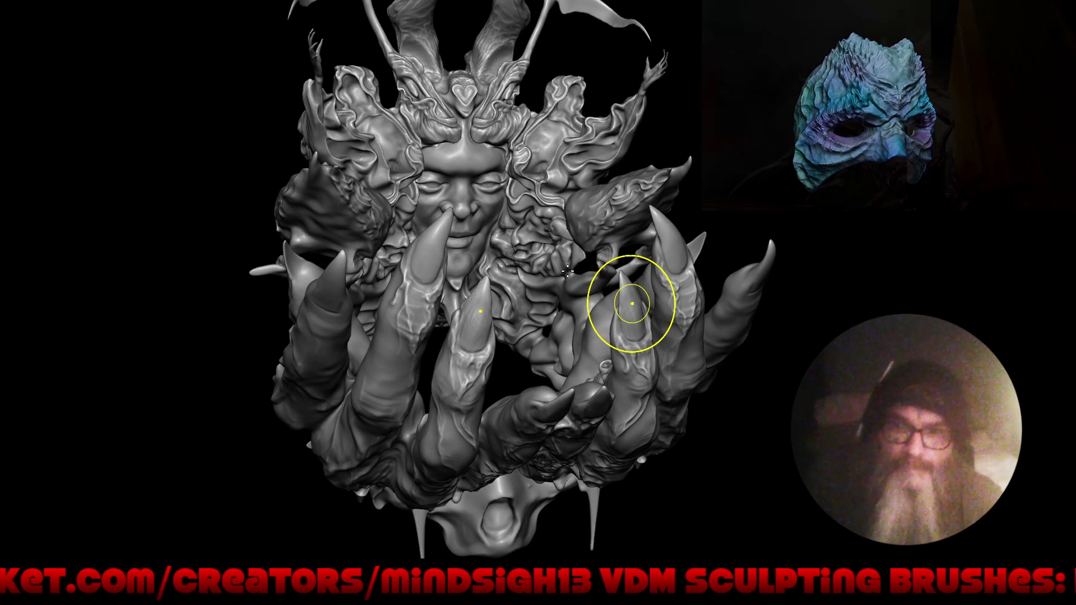
right_drag(631, 304, 446, 316)
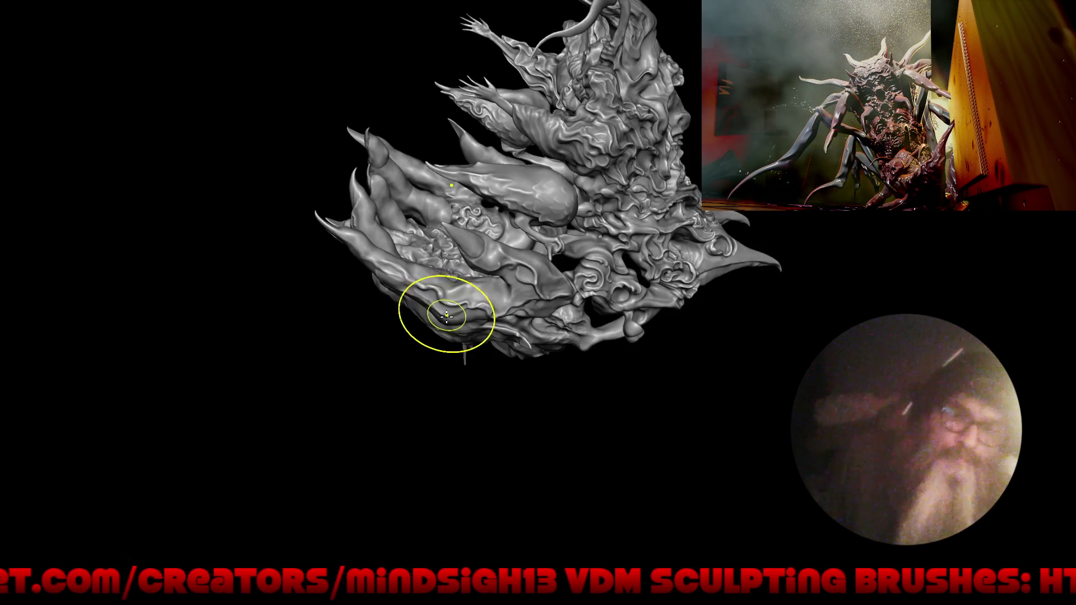
mouse_move(497, 293)
right_down()
mouse_move(428, 324)
mouse_move(454, 300)
mouse_move(472, 319)
right_up()
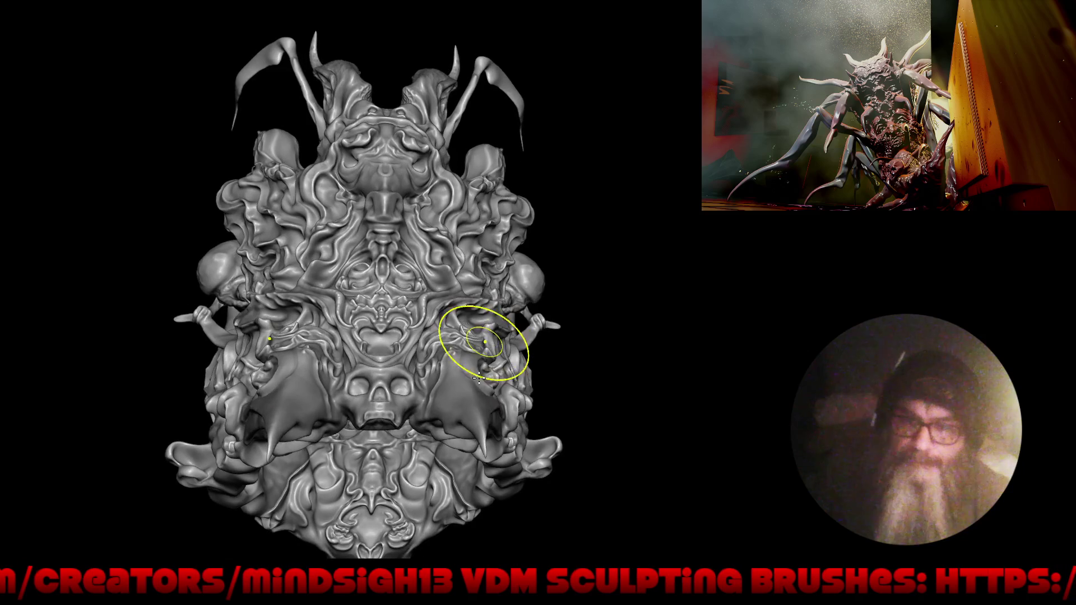
right_drag(481, 325, 454, 275)
alt+right_drag(422, 361, 365, 390)
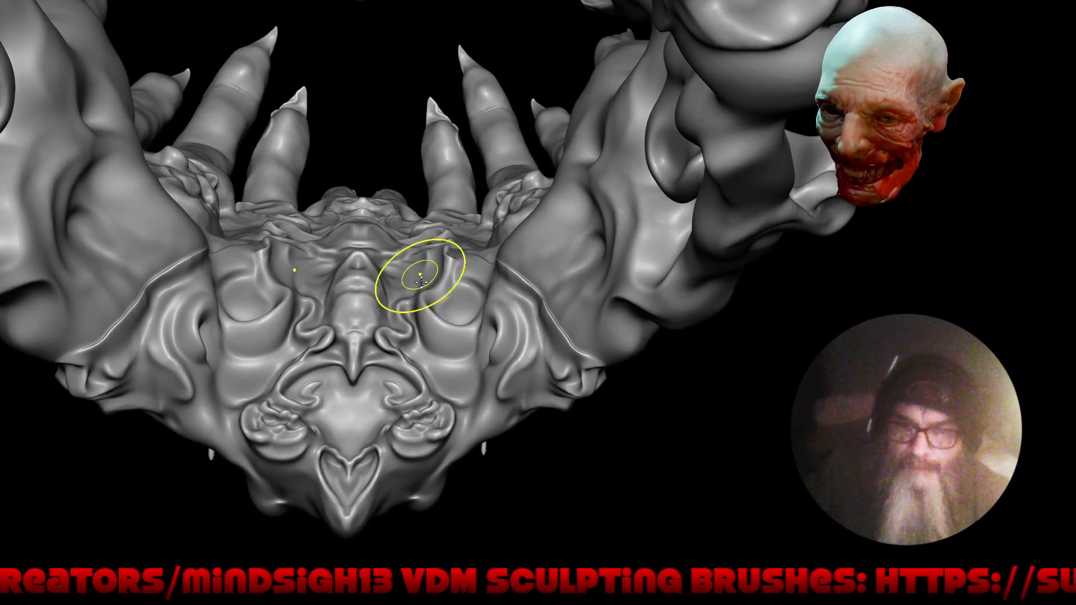
mouse_move(419, 282)
right_down()
mouse_move(442, 291)
mouse_move(409, 289)
right_up()
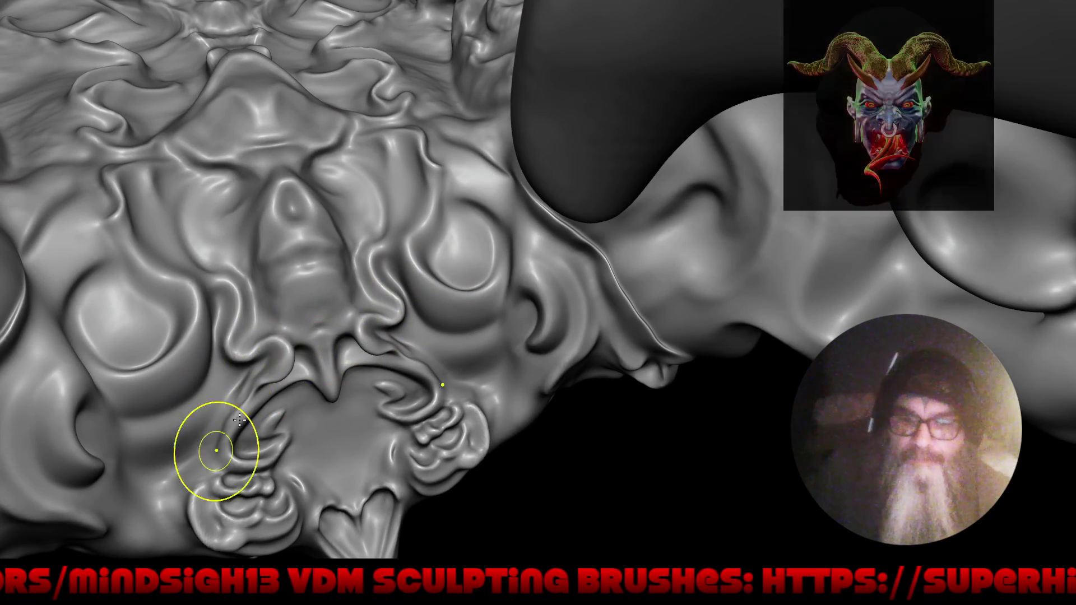
mouse_move(264, 407)
mouse_down()
mouse_move(442, 337)
mouse_move(473, 259)
mouse_up()
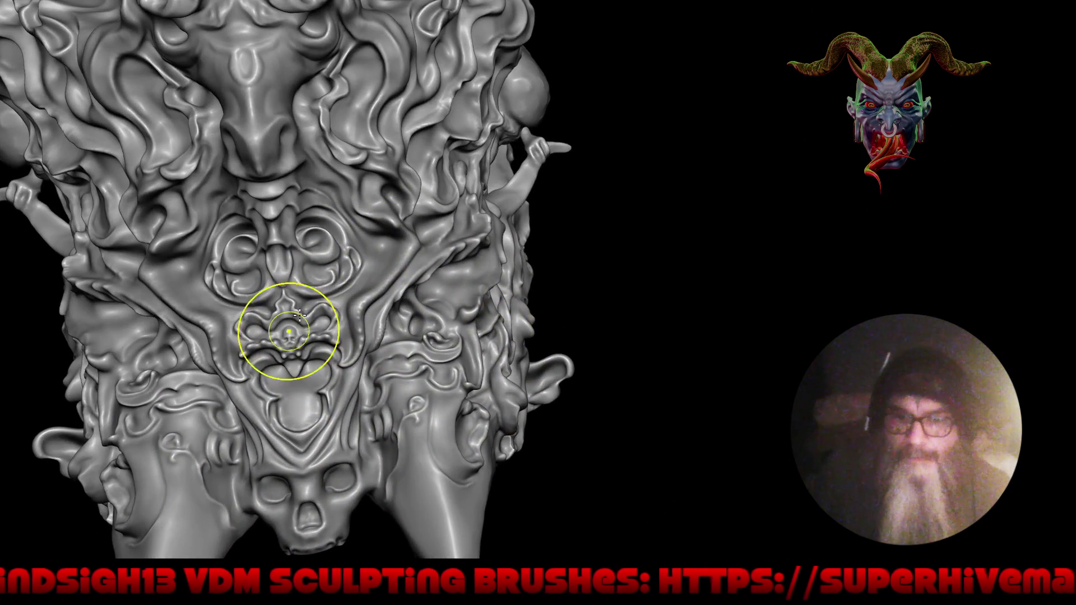
alt+drag(284, 312, 389, 210)
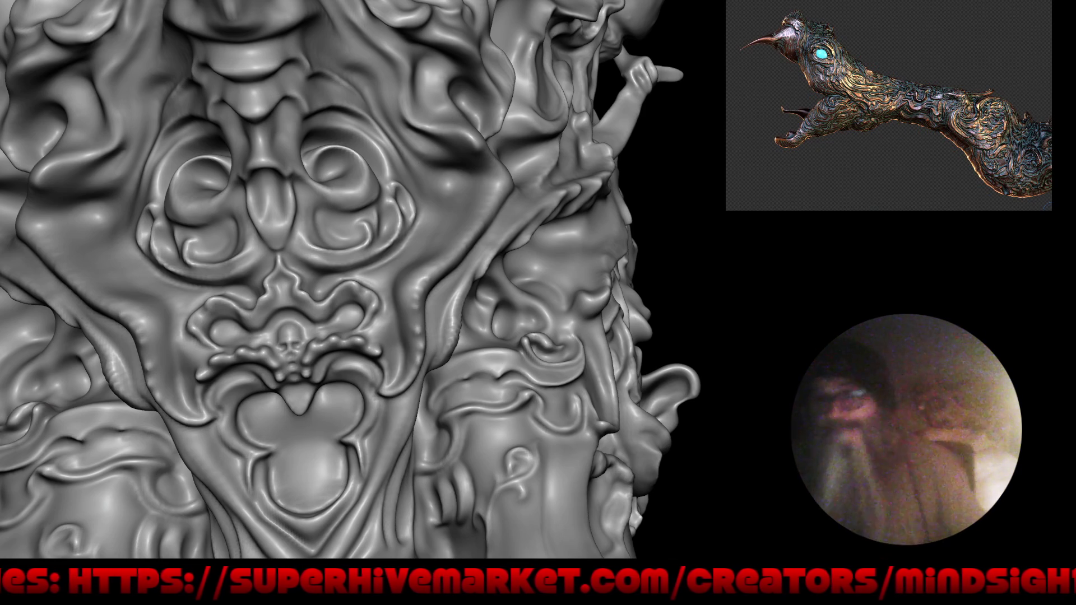
scroll(749, 336, down, 5)
mouse_move(446, 432)
mouse_down()
mouse_move(553, 407)
mouse_move(388, 415)
mouse_up()
scroll(395, 404, up, 1)
scroll(408, 396, up, 2)
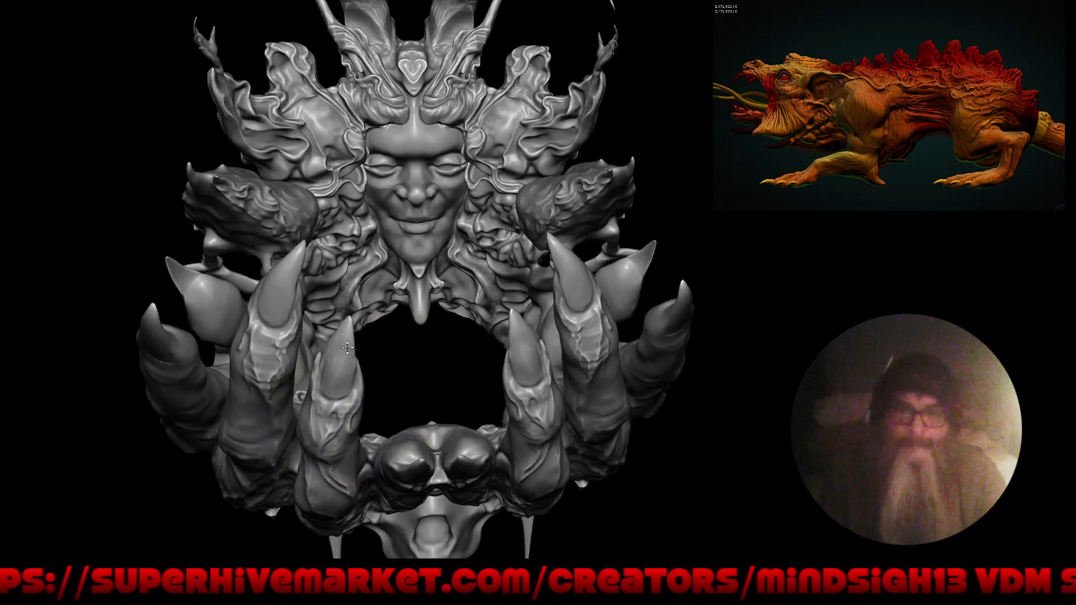
scroll(346, 355, up, 2)
scroll(354, 349, up, 2)
scroll(396, 320, up, 2)
scroll(363, 338, up, 1)
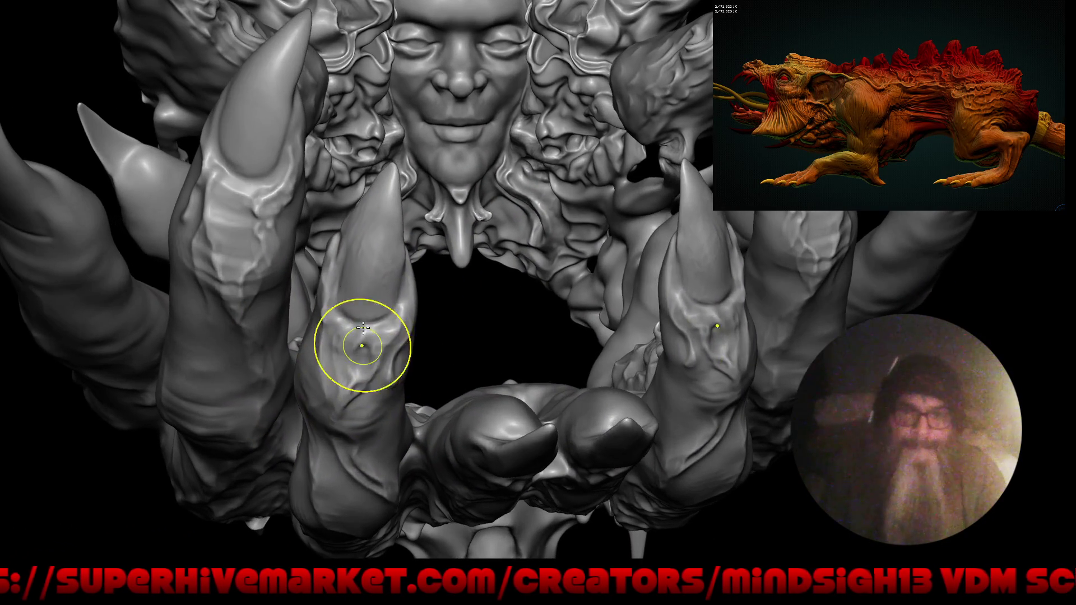
- With a different, smaller sculpt brush, raise tiny skull-like bulges on one front claw
key(shift+space)
click(347, 339)
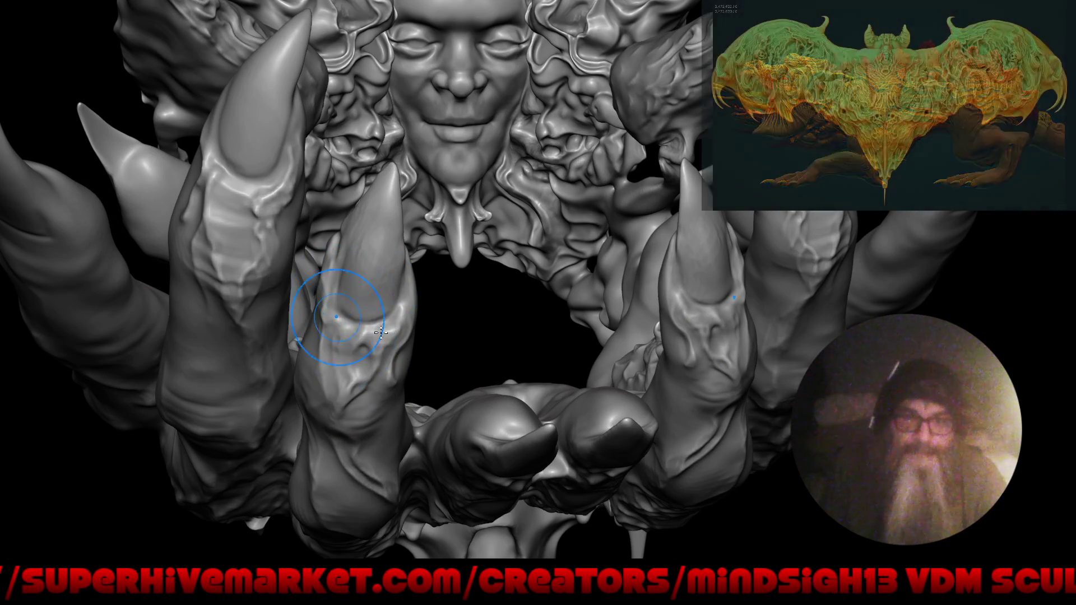
key(bracketleft)
key(bracketleft)
key(bracketleft)
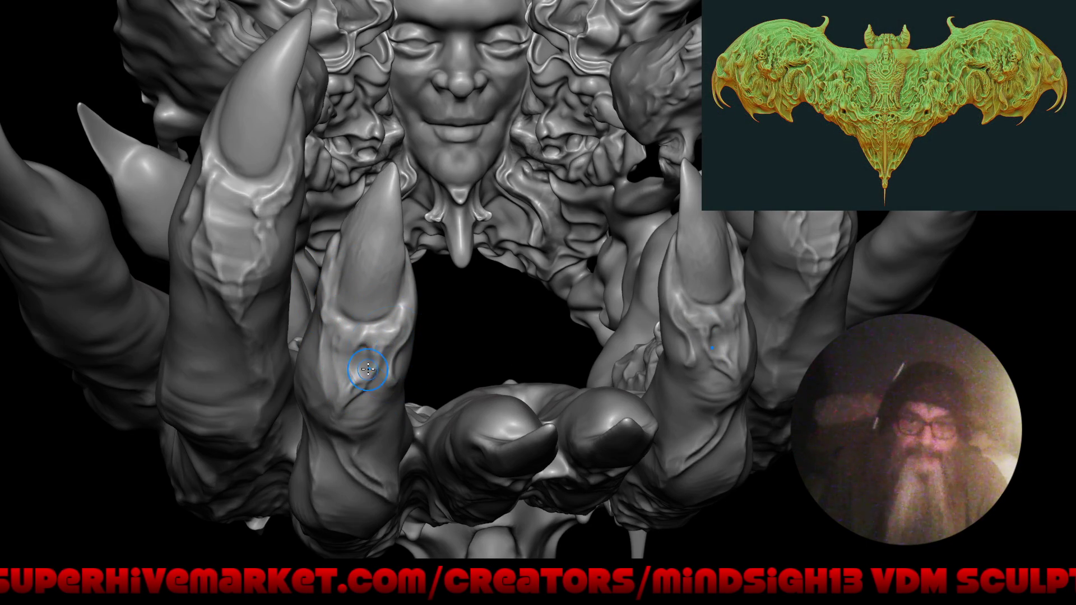
middle_drag(362, 367, 372, 348)
scroll(372, 348, up, 2)
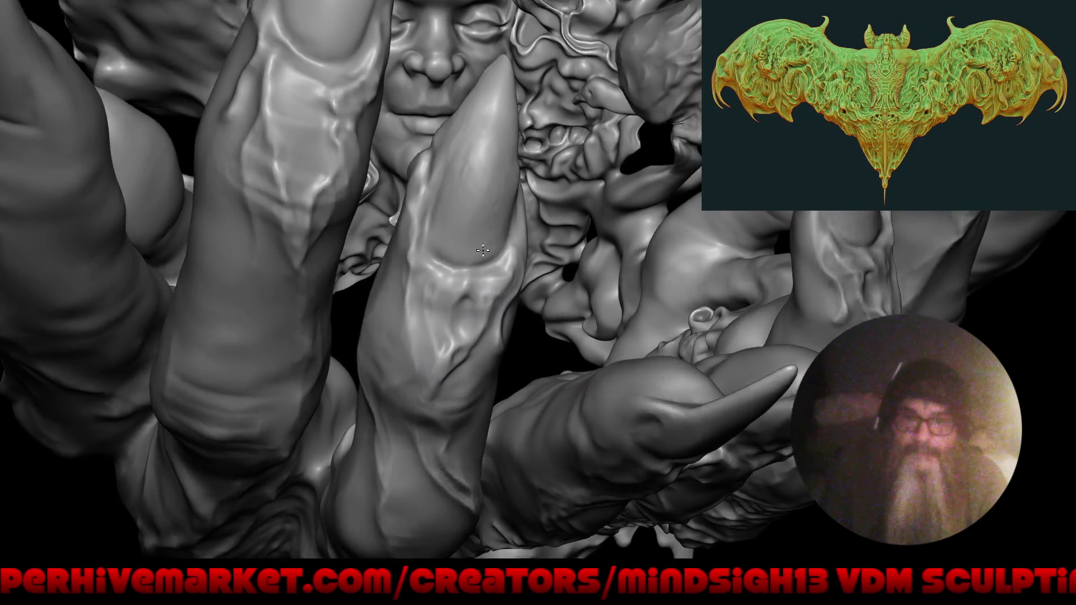
scroll(489, 213, up, 3)
scroll(489, 212, up, 1)
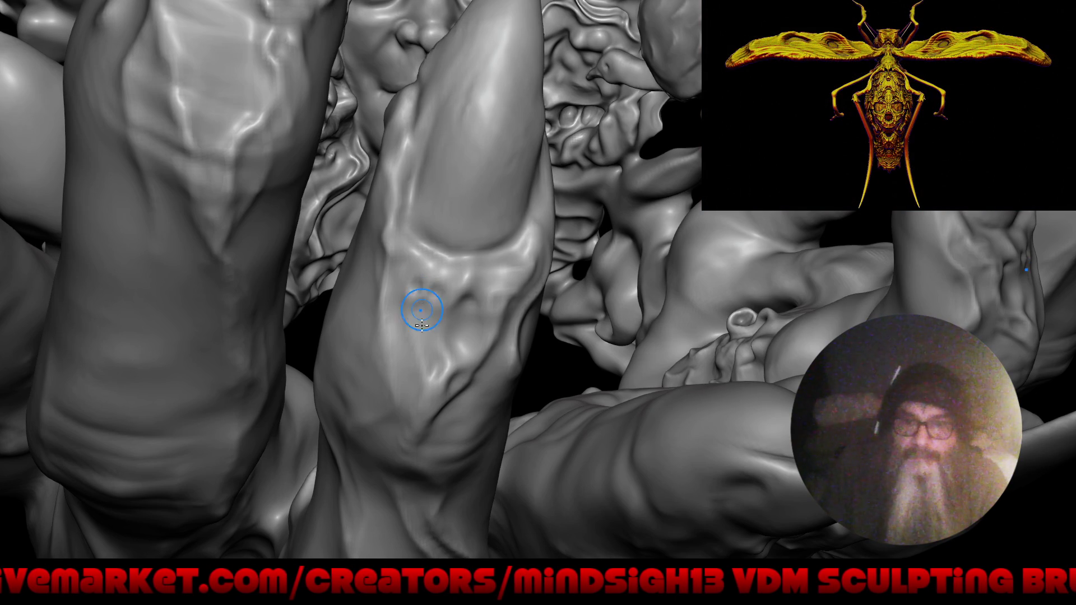
scroll(424, 353, up, 1)
scroll(424, 285, up, 1)
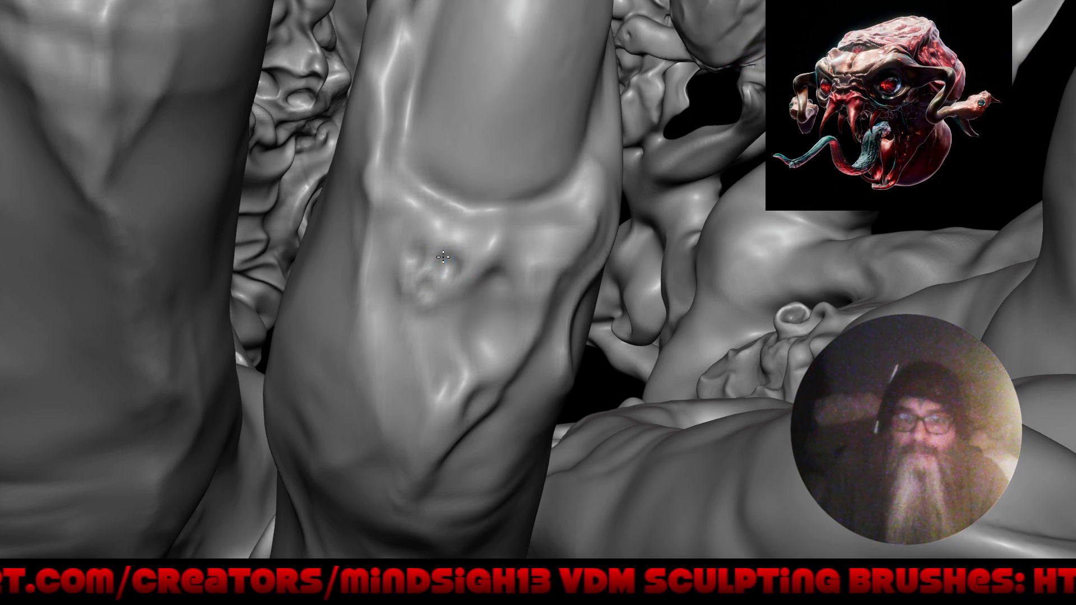
click(417, 255)
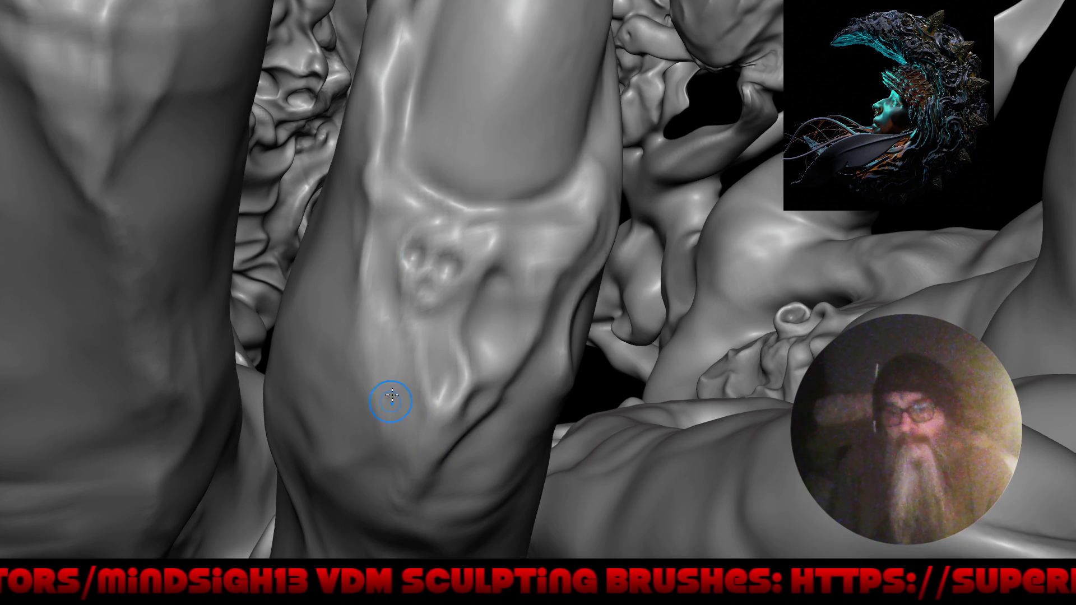
mouse_move(393, 357)
ctrl+right_down()
mouse_move(594, 427)
mouse_move(328, 254)
ctrl+right_up()
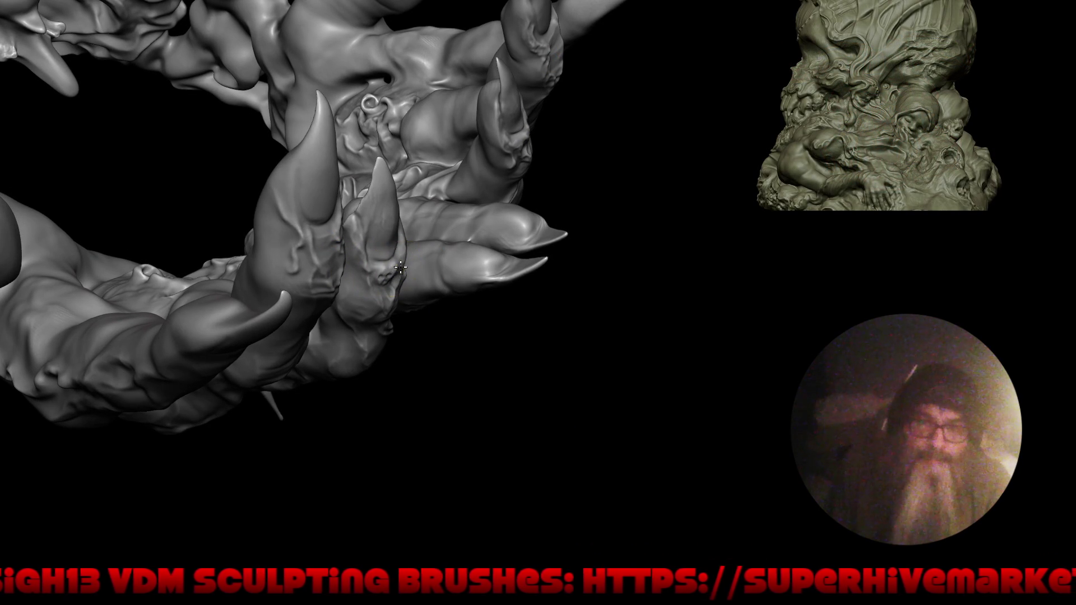
- Stroke more detail onto the front claw and review the clawed hand and faces from several angles
drag(392, 271, 394, 279)
right_drag(395, 278, 356, 264)
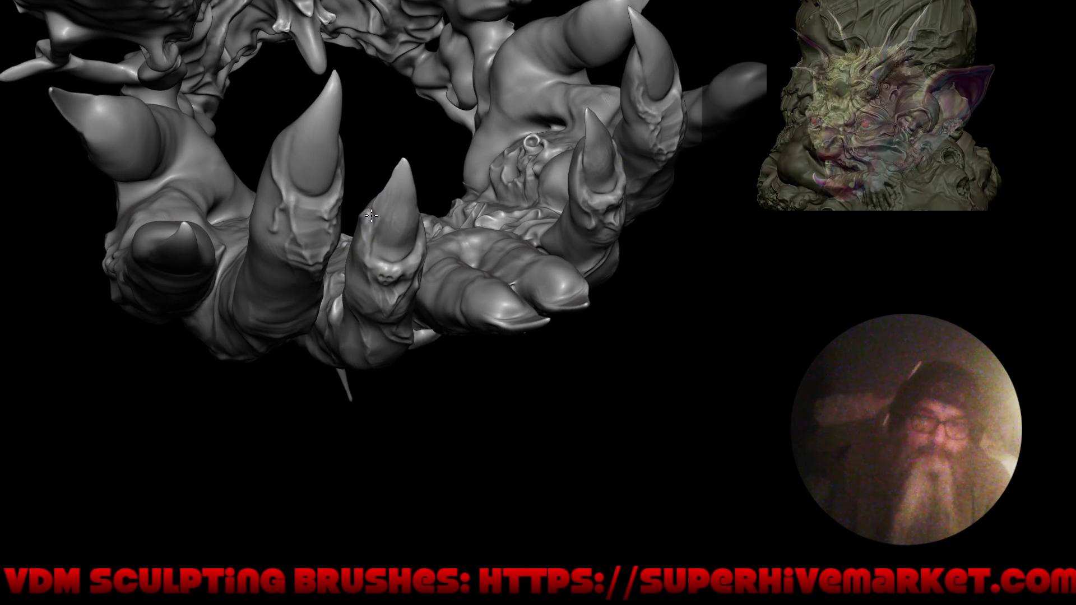
right_drag(401, 264, 376, 222)
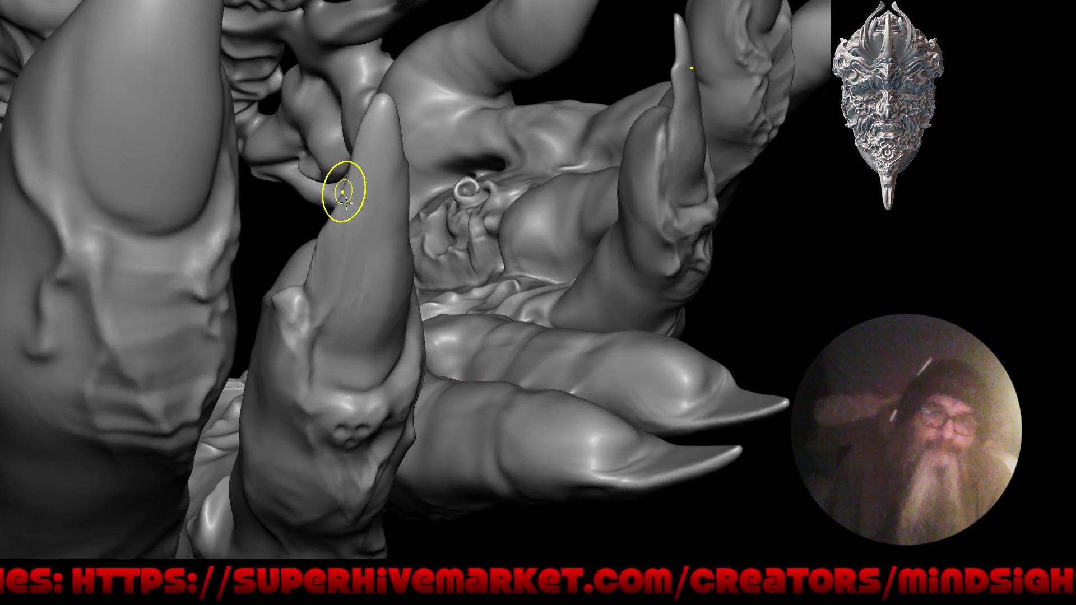
right_drag(344, 193, 290, 303)
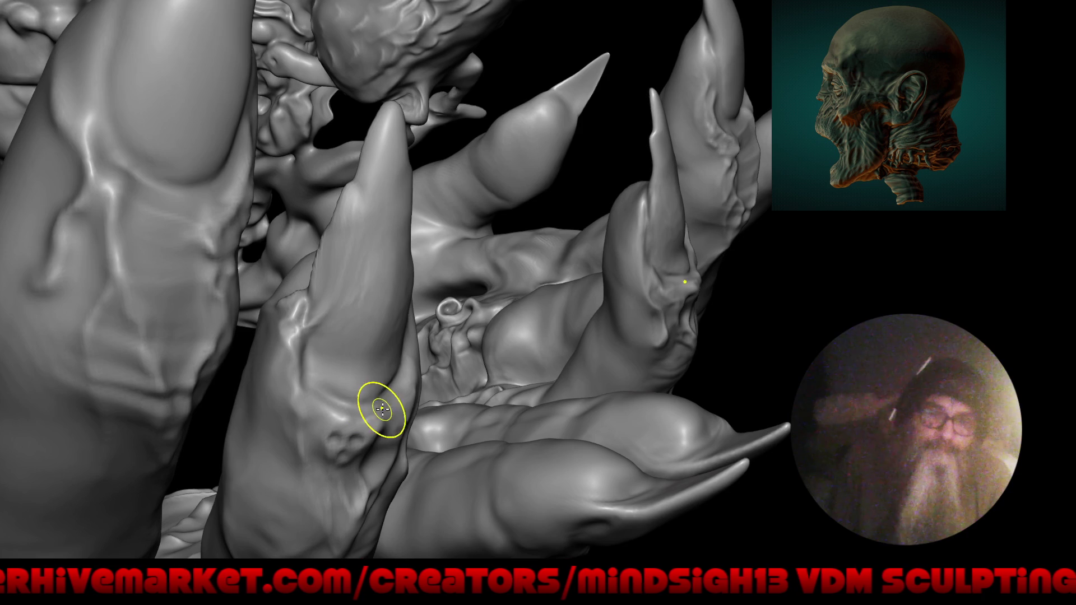
right_drag(356, 344, 365, 365)
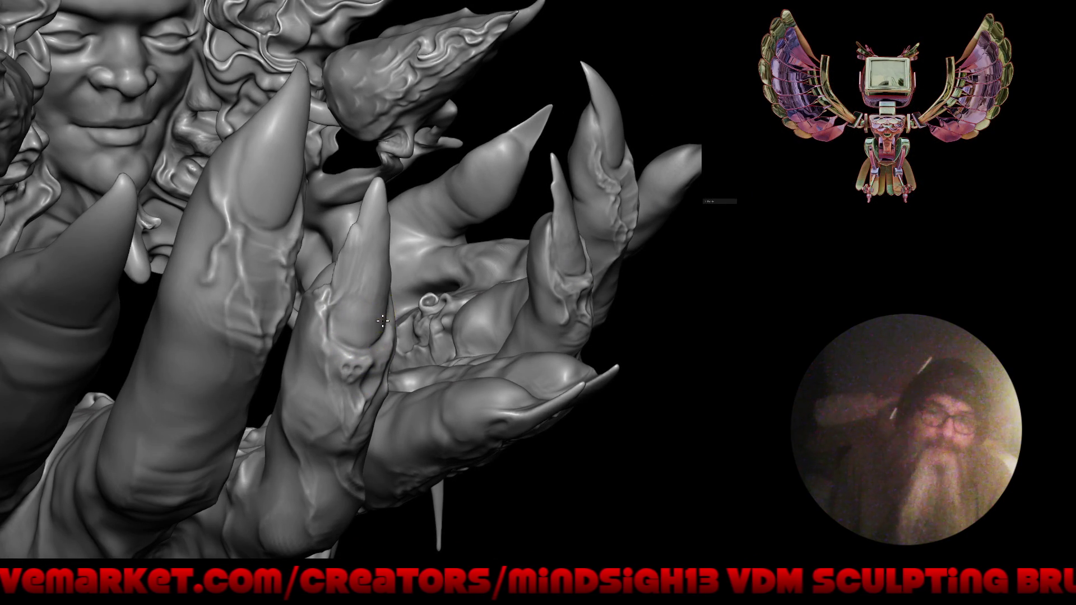
right_drag(381, 319, 348, 300)
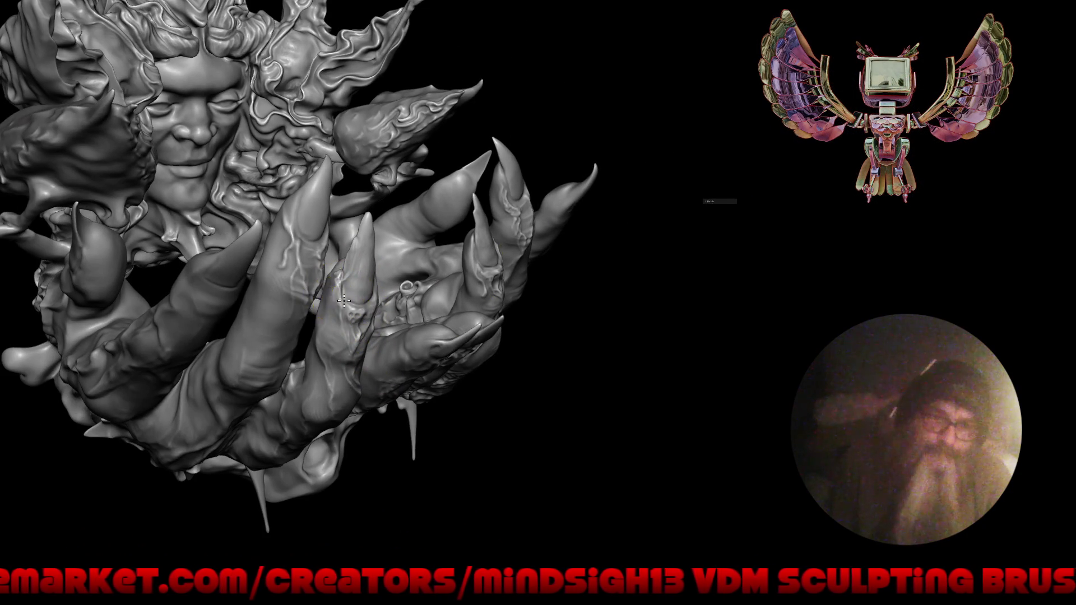
right_drag(325, 241, 270, 283)
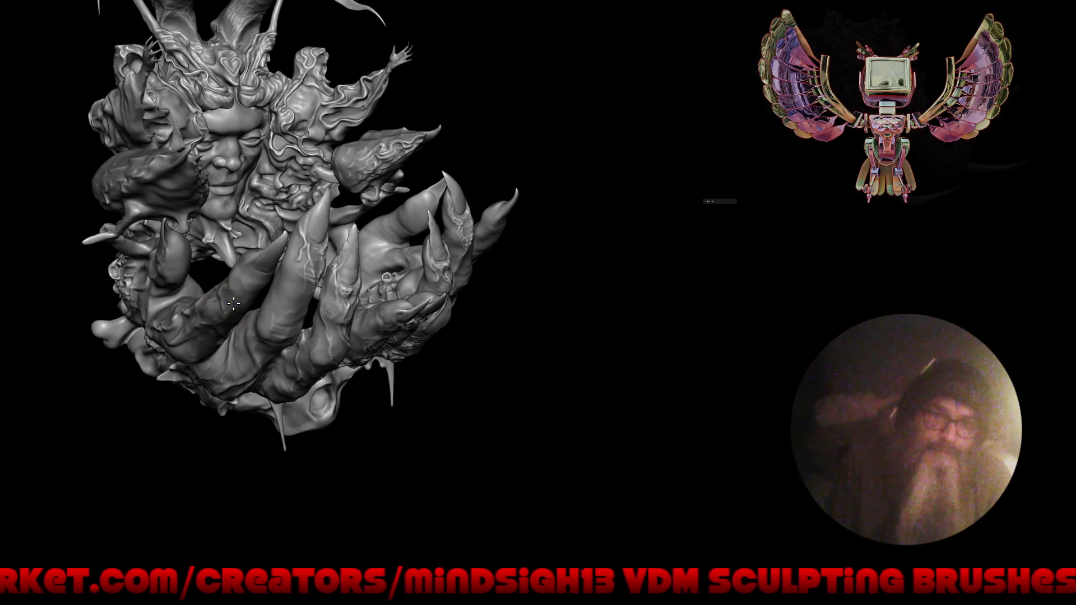
mouse_move(211, 326)
right_down()
mouse_move(237, 365)
mouse_move(224, 329)
right_up()
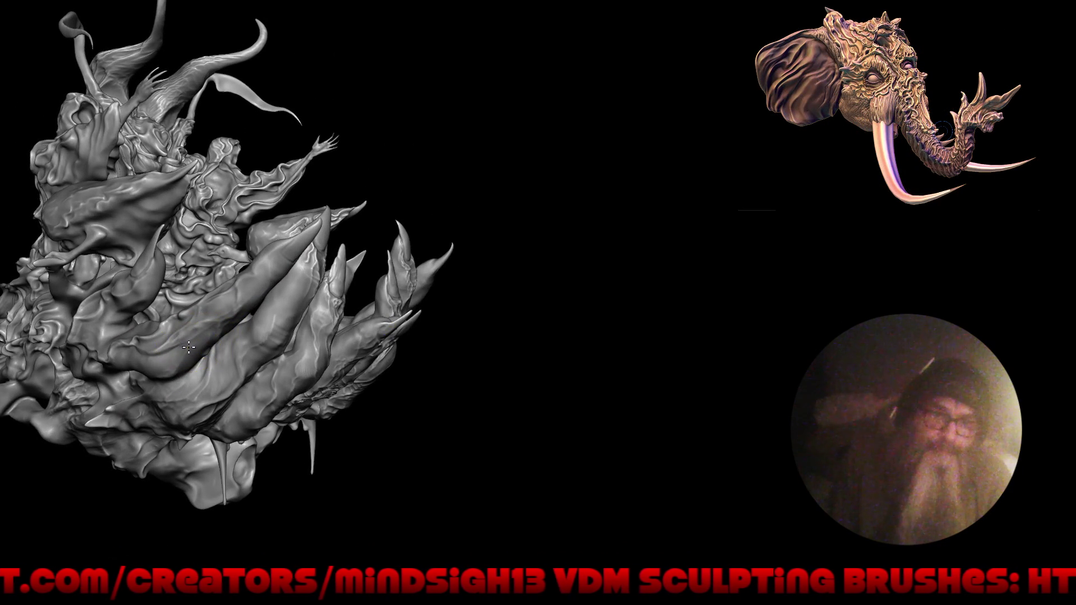
mouse_move(231, 361)
right_down()
mouse_move(260, 383)
mouse_move(378, 367)
right_up()
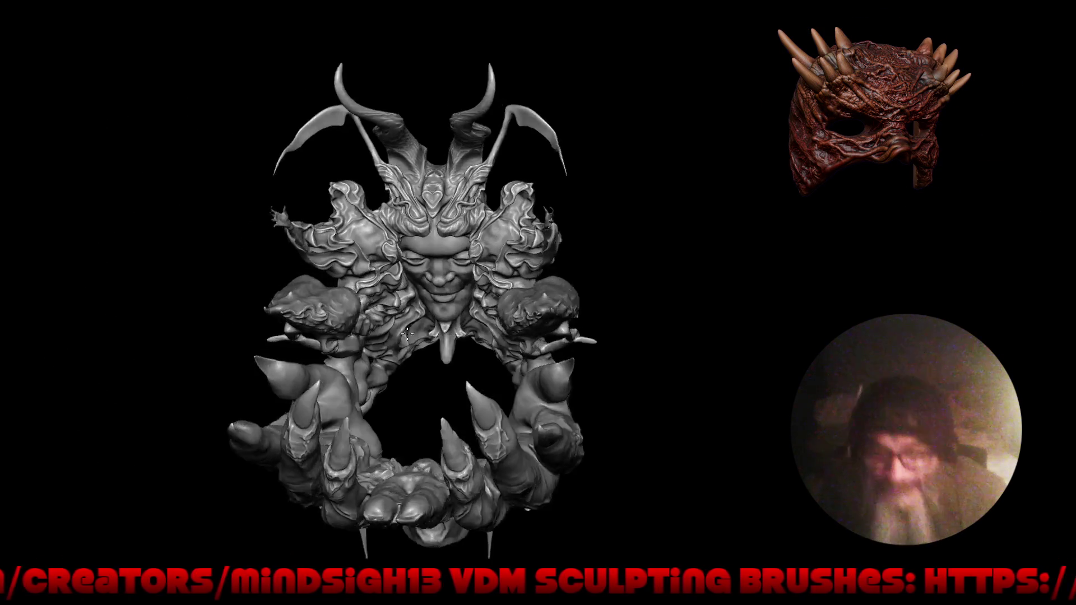
drag(412, 352, 412, 348)
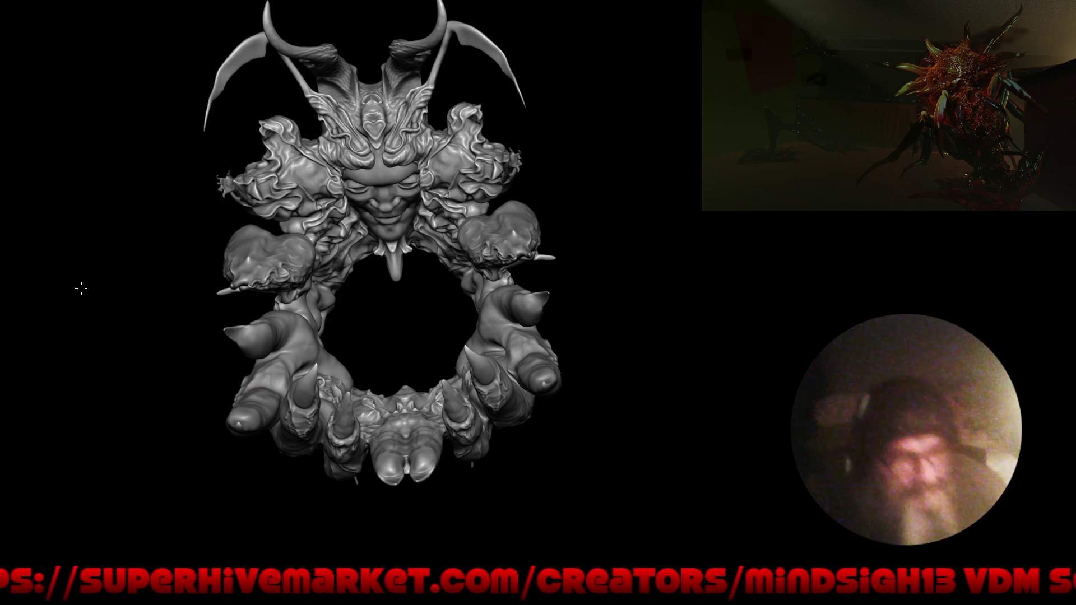
- Orbit and zoom the sculpt to inspect the claws around the face
mouse_move(600, 443)
mouse_down()
mouse_move(602, 391)
mouse_move(520, 298)
mouse_move(379, 242)
mouse_move(377, 223)
mouse_up()
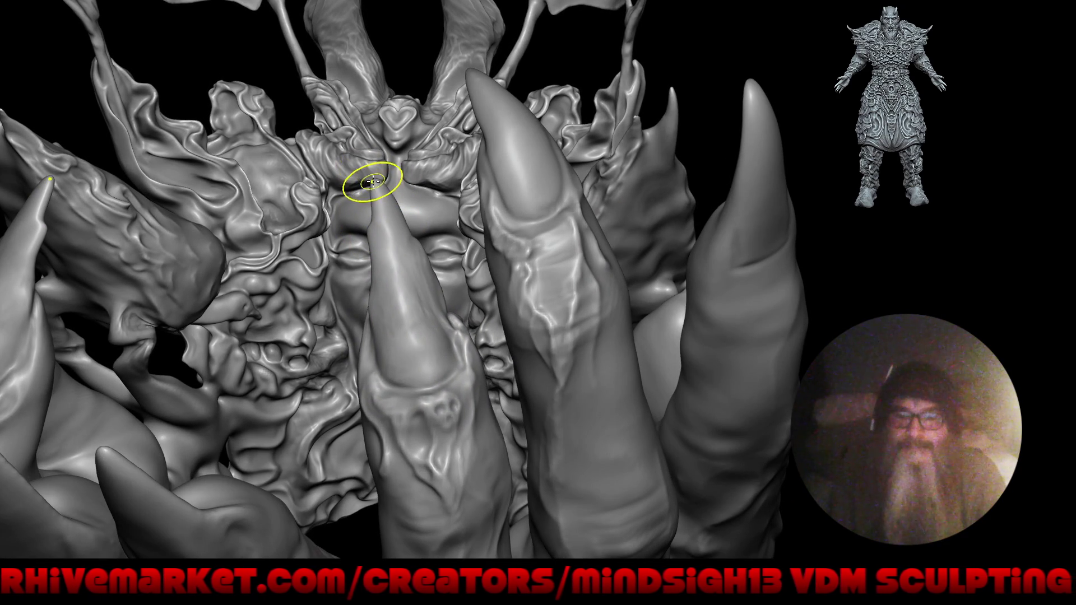
alt+drag(365, 223, 372, 228)
right_drag(372, 227, 423, 265)
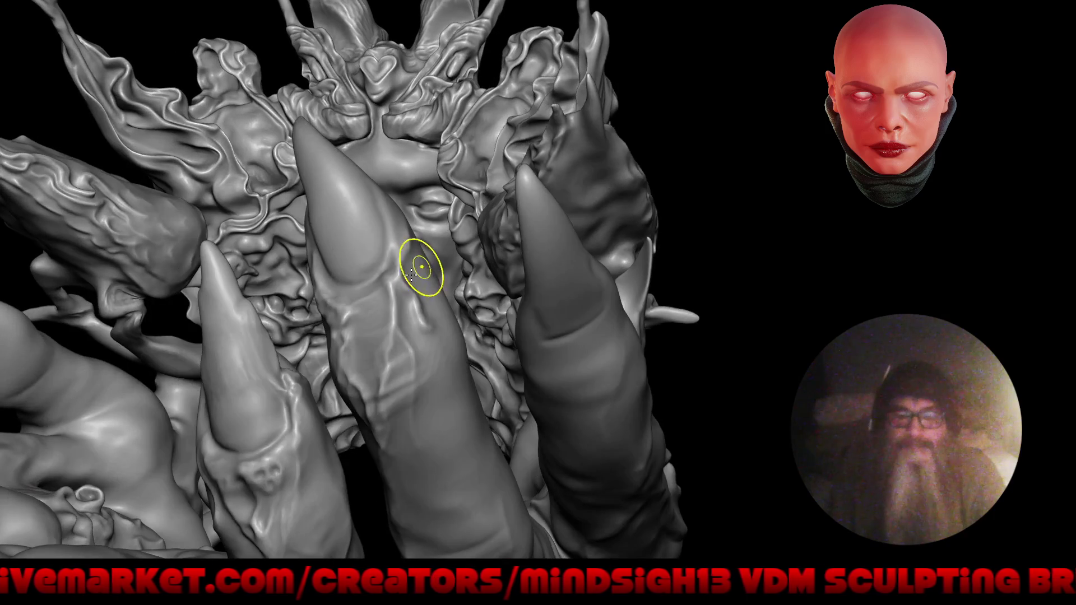
alt+drag(423, 265, 378, 292)
right_drag(378, 292, 337, 339)
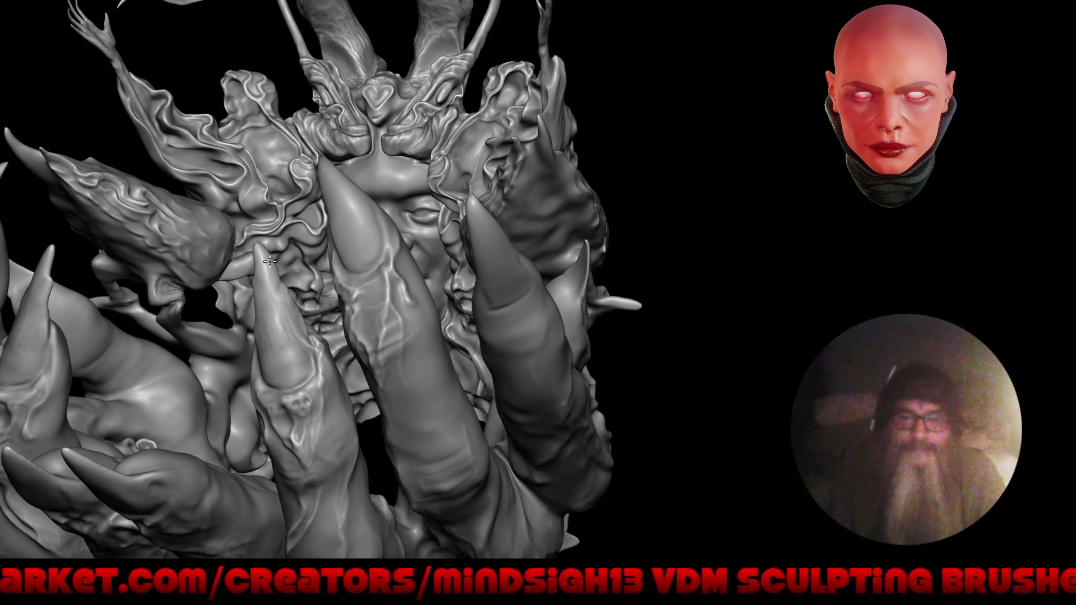
mouse_move(284, 379)
right_down()
mouse_move(375, 355)
mouse_move(312, 387)
right_up()
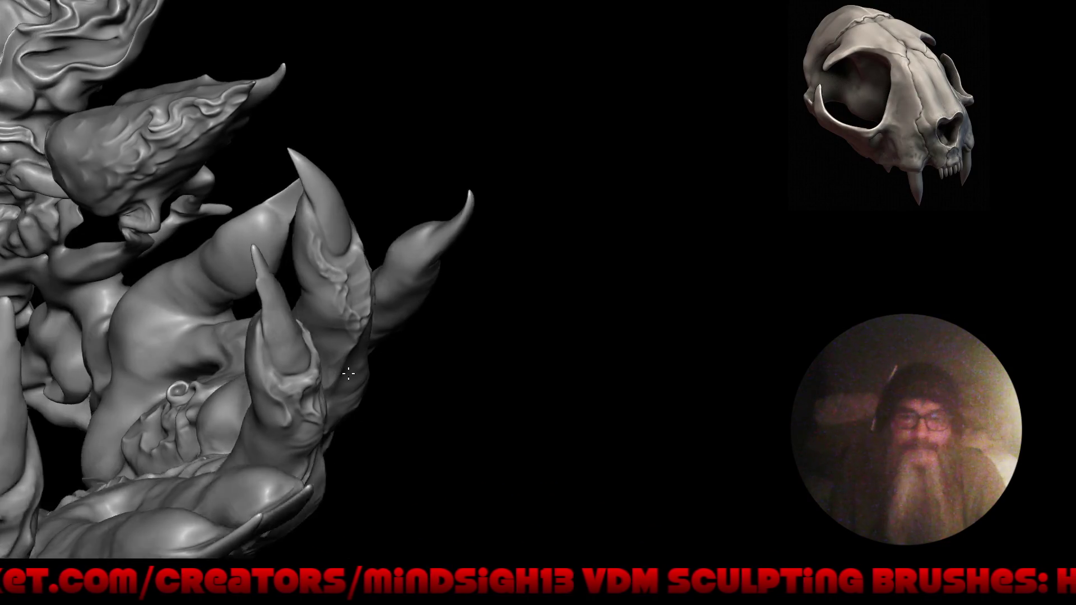
- Reshape and smooth the surface along the inner edge of the ring behind the claws
mouse_move(306, 169)
right_down()
mouse_move(280, 186)
mouse_move(384, 241)
right_up()
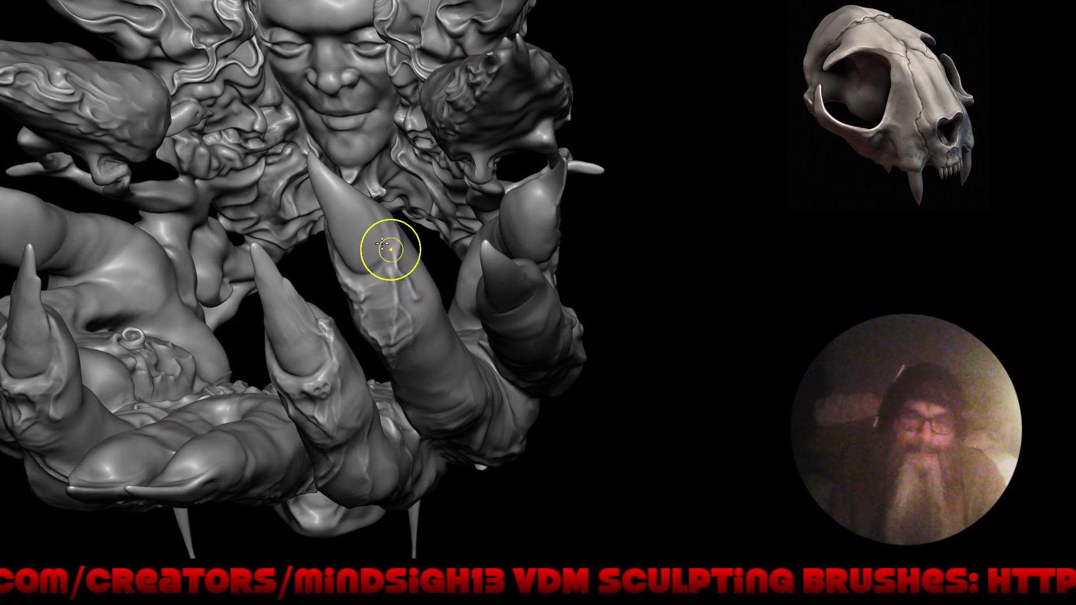
mouse_move(382, 235)
right_down()
mouse_move(374, 258)
mouse_move(342, 240)
right_up()
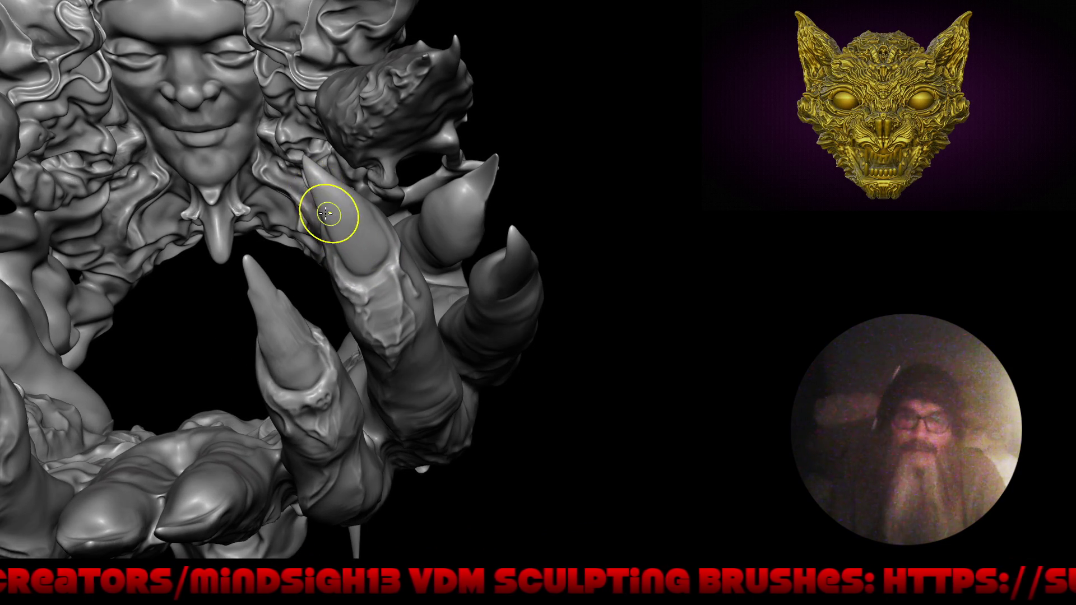
right_drag(330, 236, 363, 286)
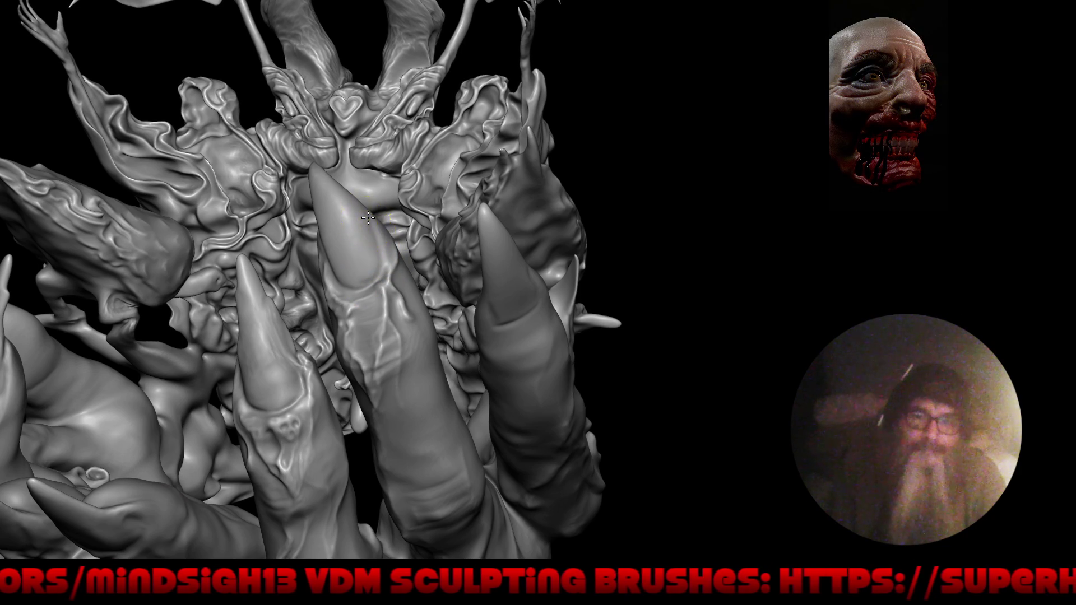
right_drag(361, 215, 333, 271)
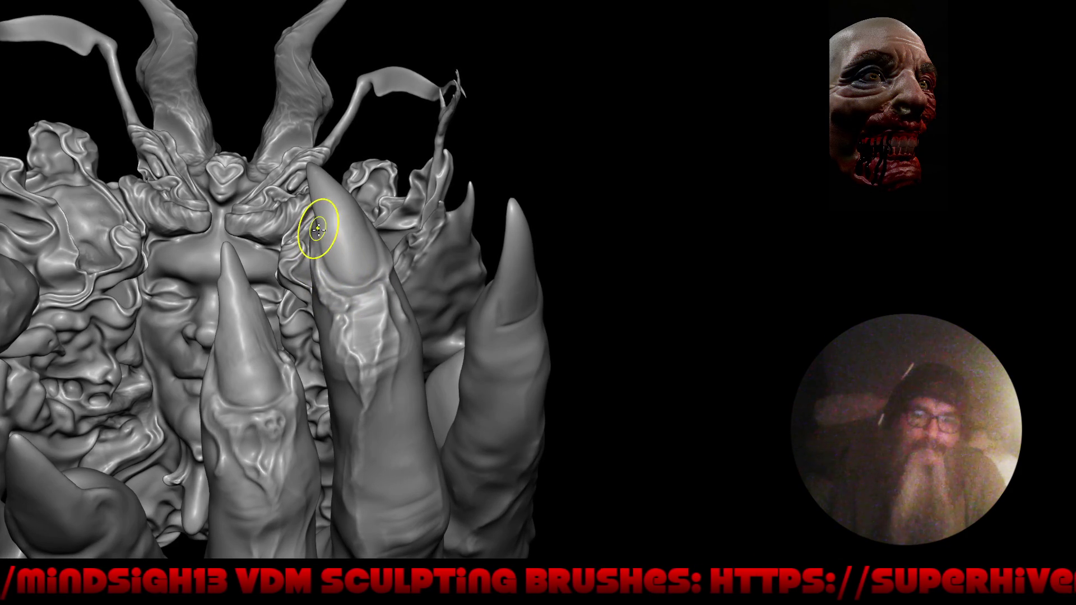
right_drag(377, 303, 345, 227)
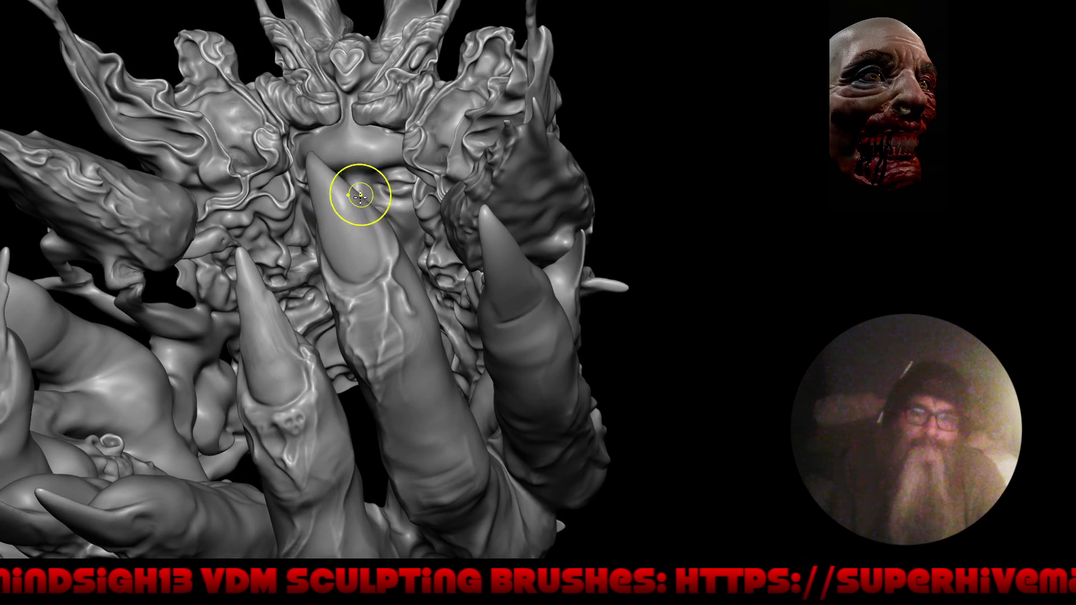
mouse_move(404, 241)
right_down()
mouse_move(435, 268)
mouse_move(416, 297)
mouse_move(428, 271)
mouse_move(325, 264)
mouse_move(276, 233)
right_up()
drag(275, 234, 329, 248)
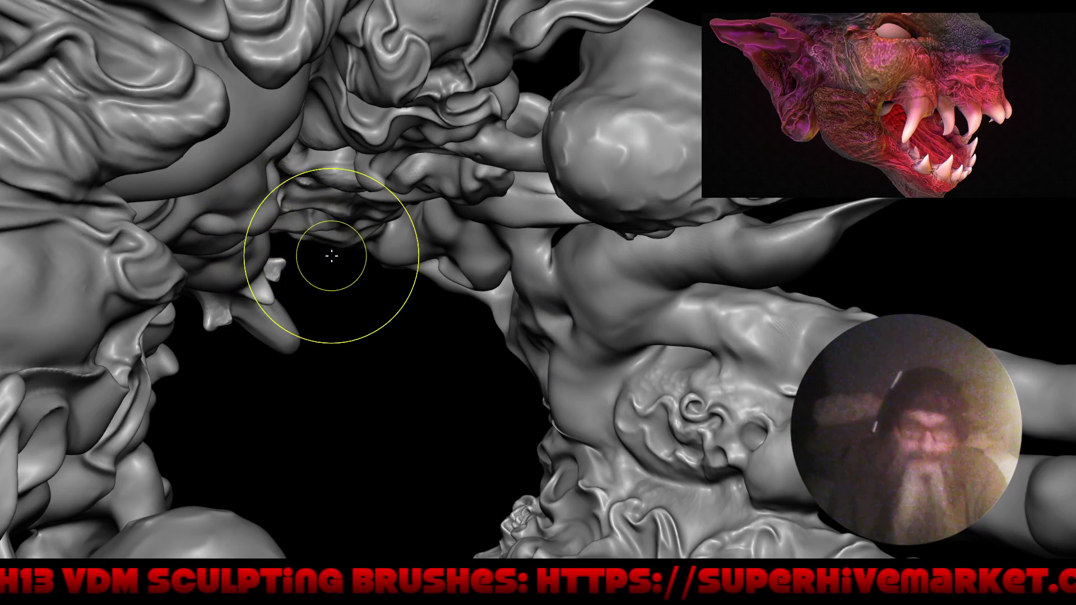
drag(269, 216, 273, 220)
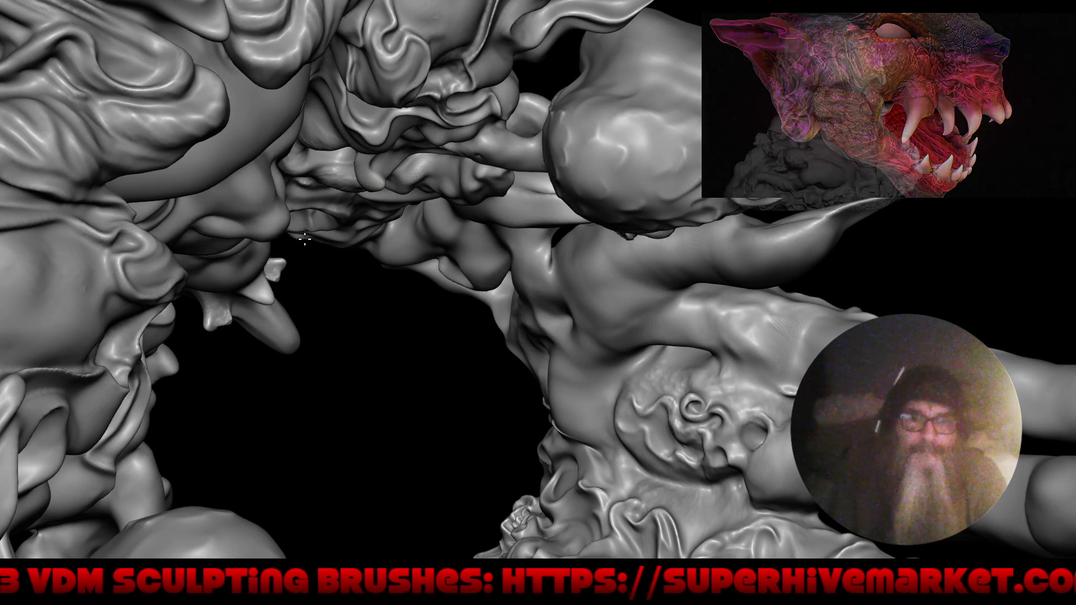
alt+right_drag(320, 250, 286, 218)
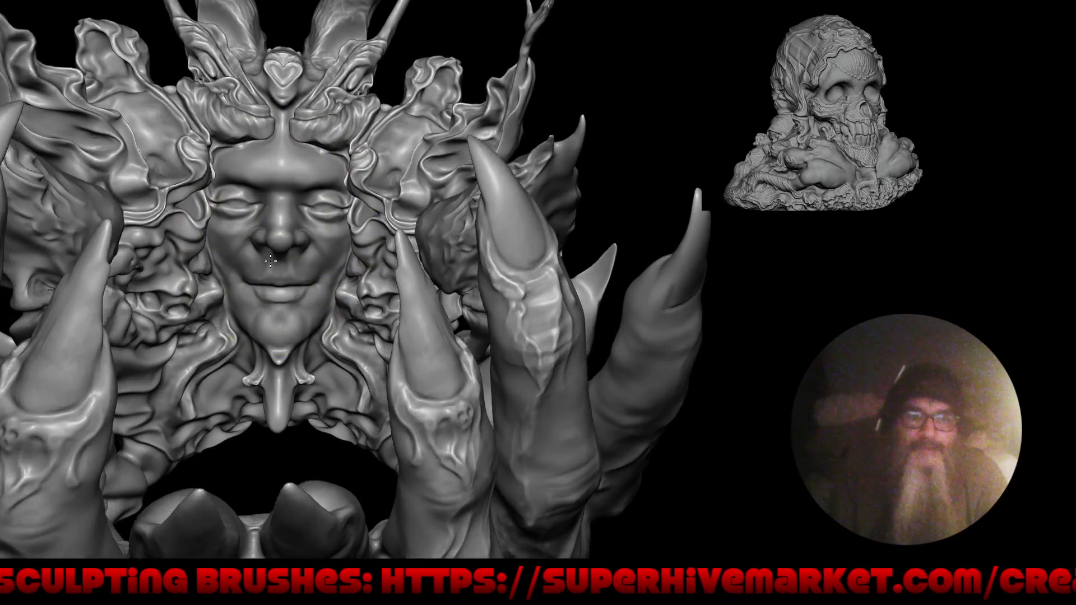
- Refine the lip crease of the central face's mouth
alt+right_drag(286, 197, 291, 264)
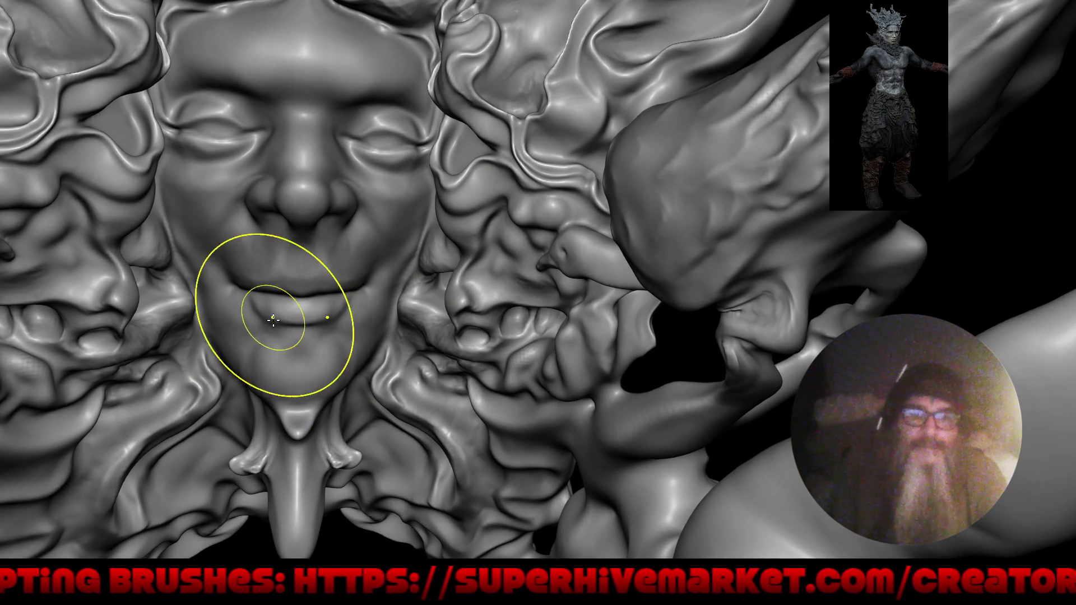
mouse_move(277, 265)
alt+right_down()
mouse_move(289, 432)
mouse_move(344, 496)
mouse_move(327, 446)
mouse_move(184, 361)
mouse_move(349, 348)
mouse_move(348, 317)
mouse_move(379, 282)
mouse_move(347, 330)
alt+right_up()
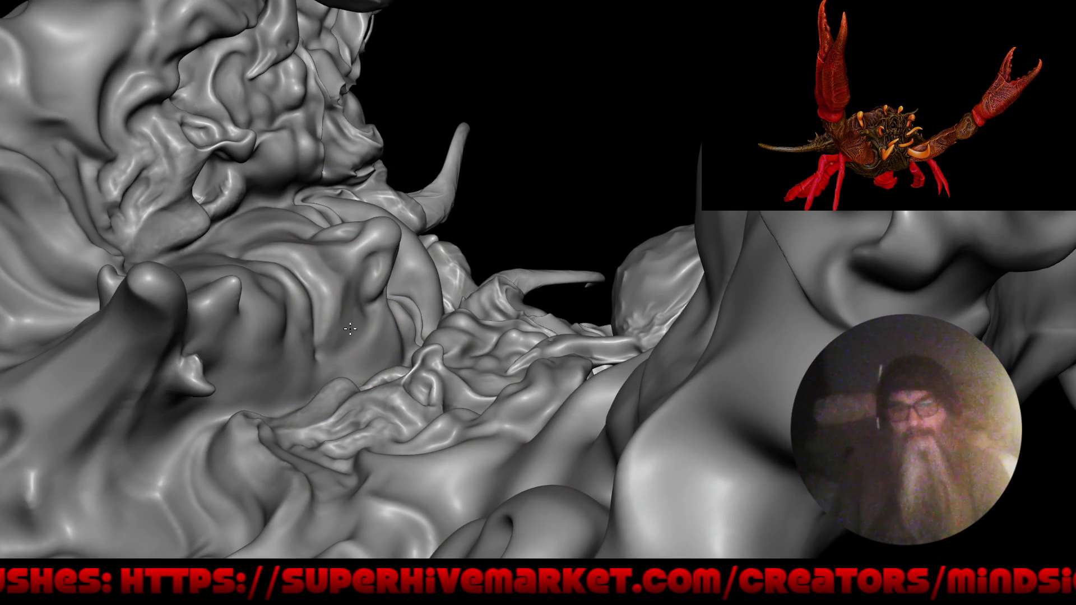
mouse_move(343, 329)
right_down()
mouse_move(384, 217)
mouse_move(295, 248)
mouse_move(368, 294)
mouse_move(409, 300)
mouse_move(240, 395)
right_up()
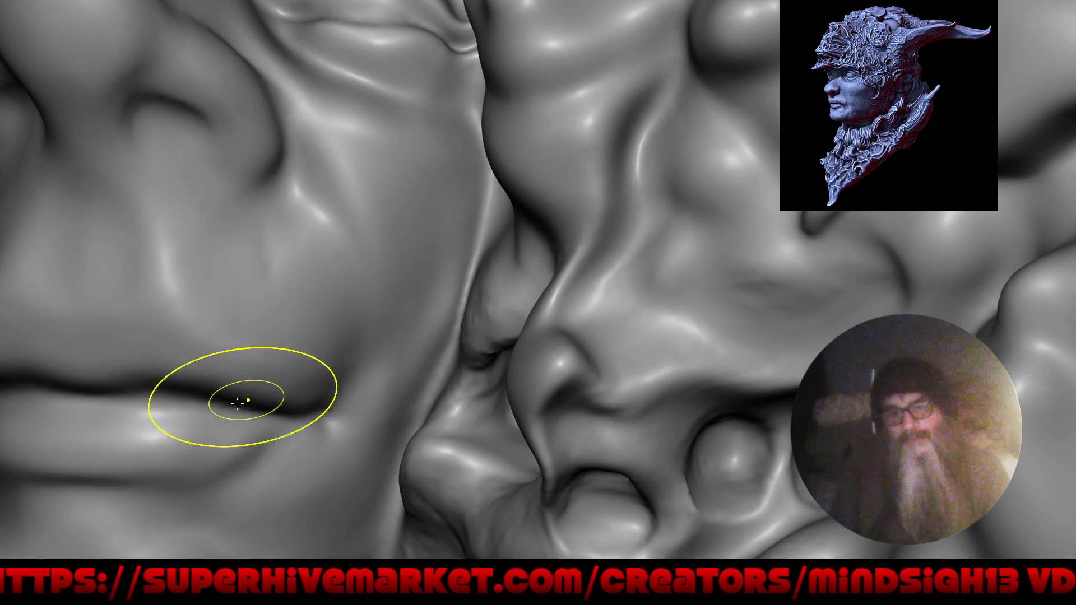
drag(241, 404, 245, 392)
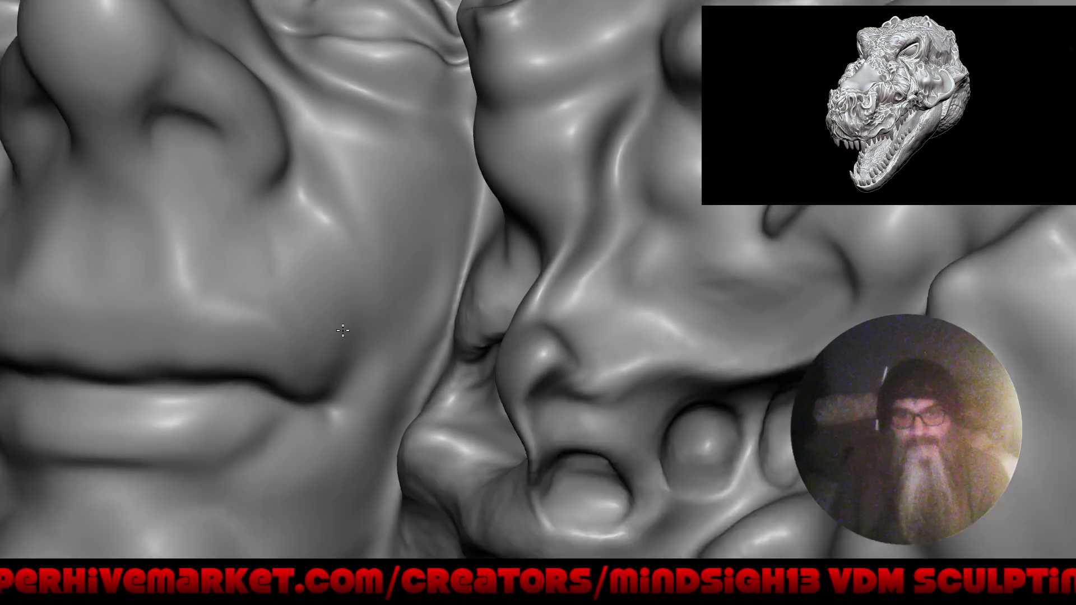
alt+right_drag(299, 367, 304, 305)
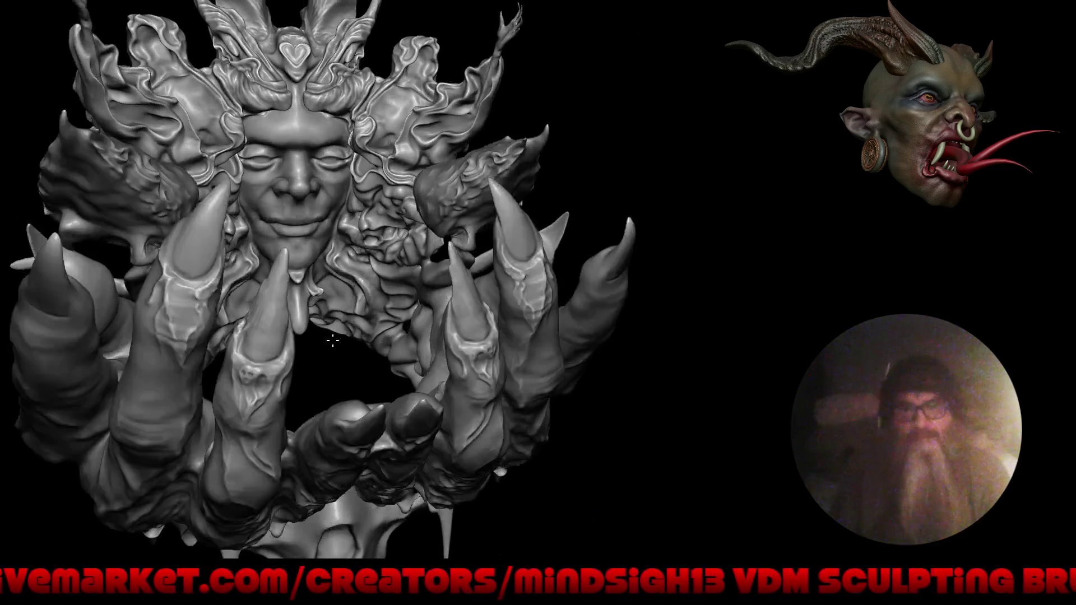
- Shape the lip-corner nub into a teardrop and grow it into a fang over the lower lip
right_drag(333, 339, 351, 225)
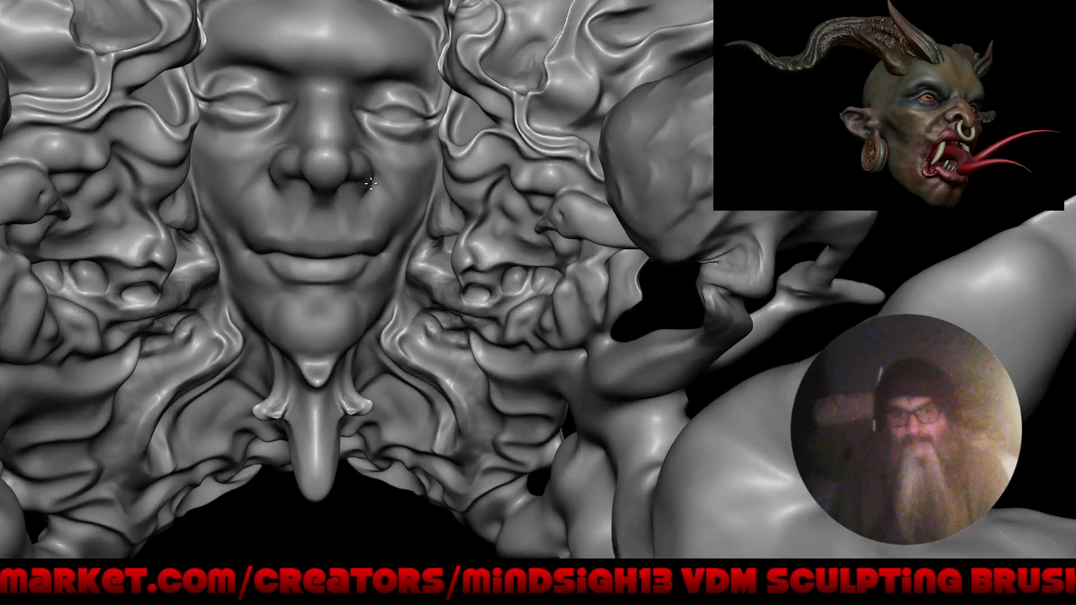
ctrl+right_drag(351, 225, 372, 215)
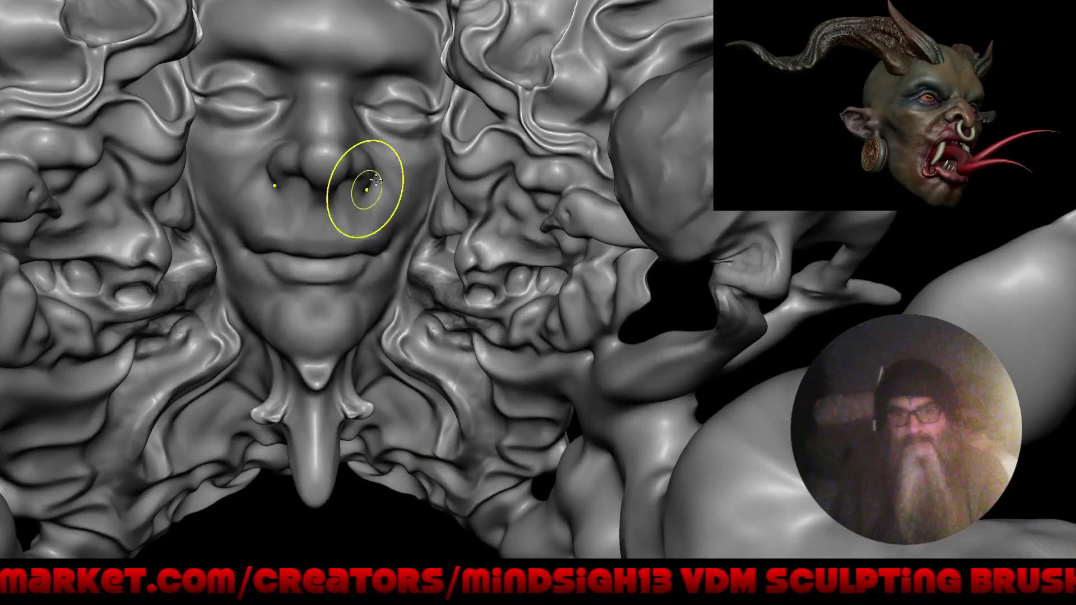
ctrl+right_drag(355, 274, 409, 168)
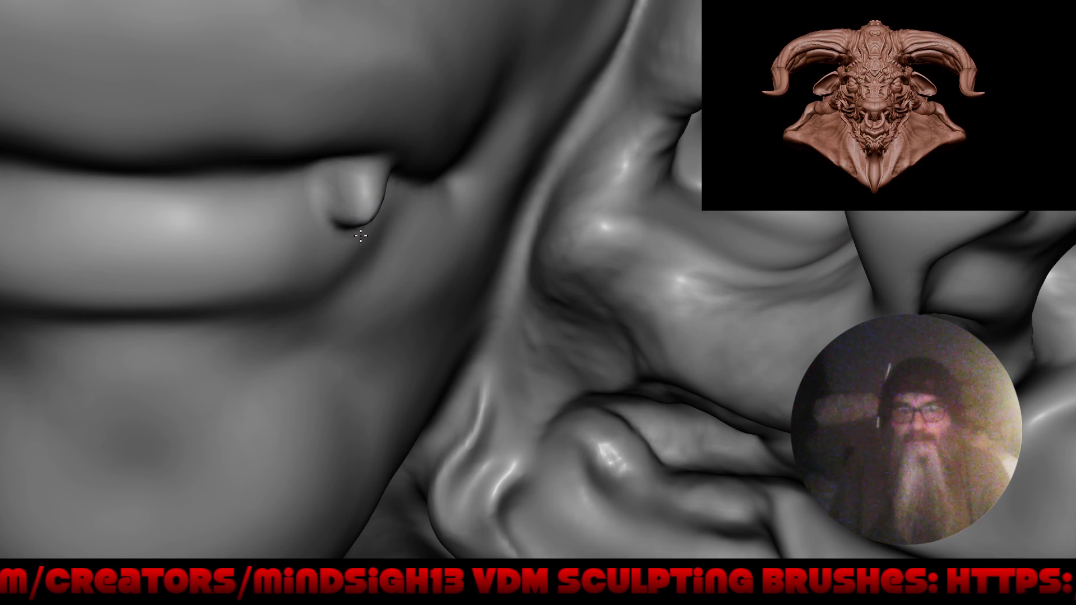
drag(335, 181, 328, 168)
drag(298, 207, 326, 237)
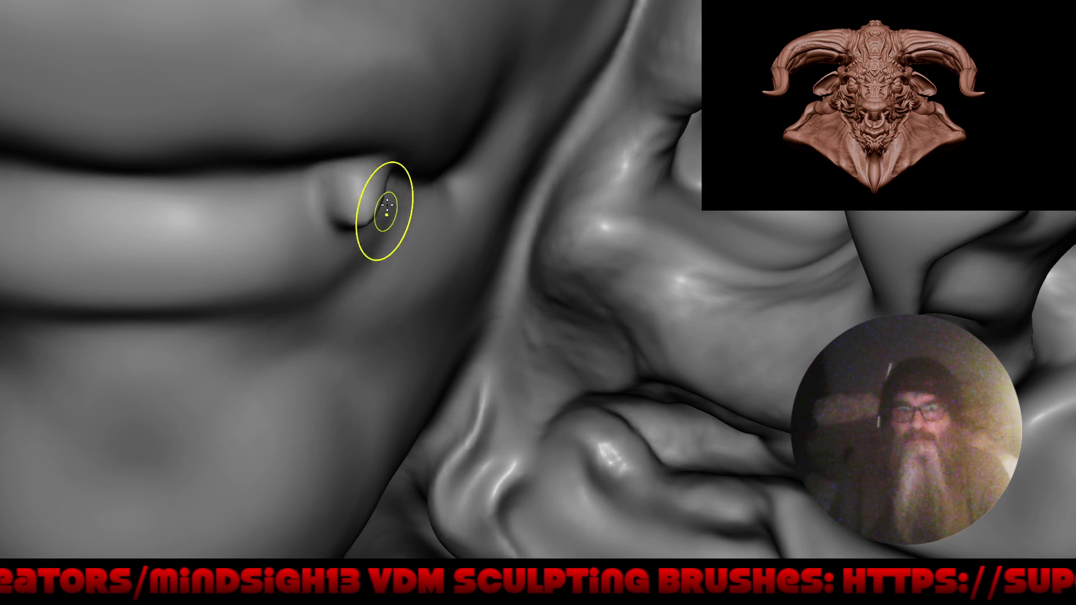
right_drag(389, 202, 351, 216)
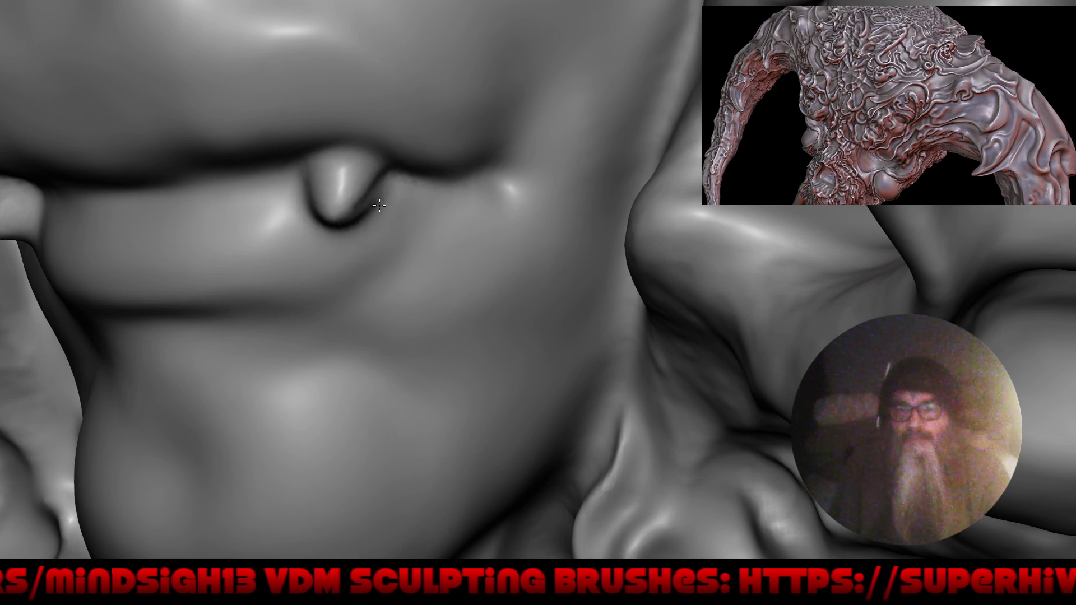
drag(379, 213, 301, 179)
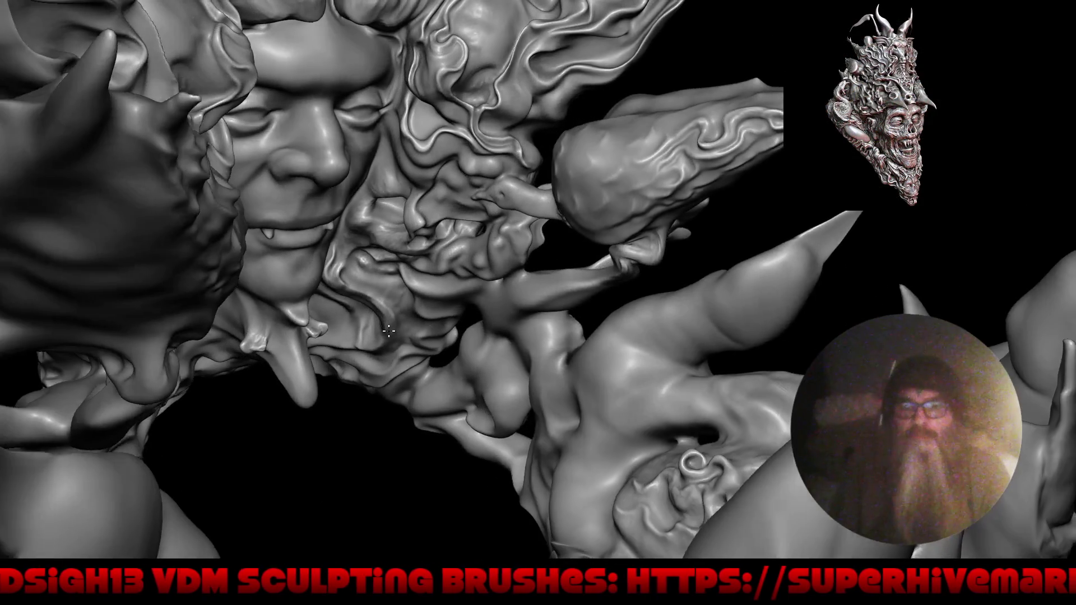
- Sculpt an extra small tooth beside the fang and reframe the whole creature
drag(380, 337, 309, 256)
ctrl+right_drag(328, 269, 375, 190)
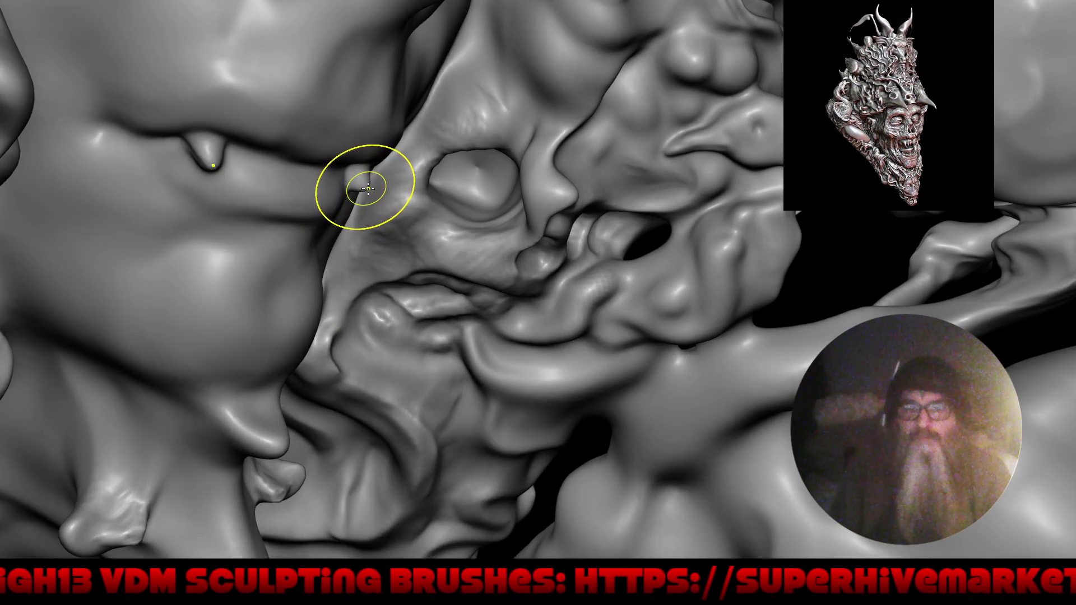
drag(368, 189, 337, 202)
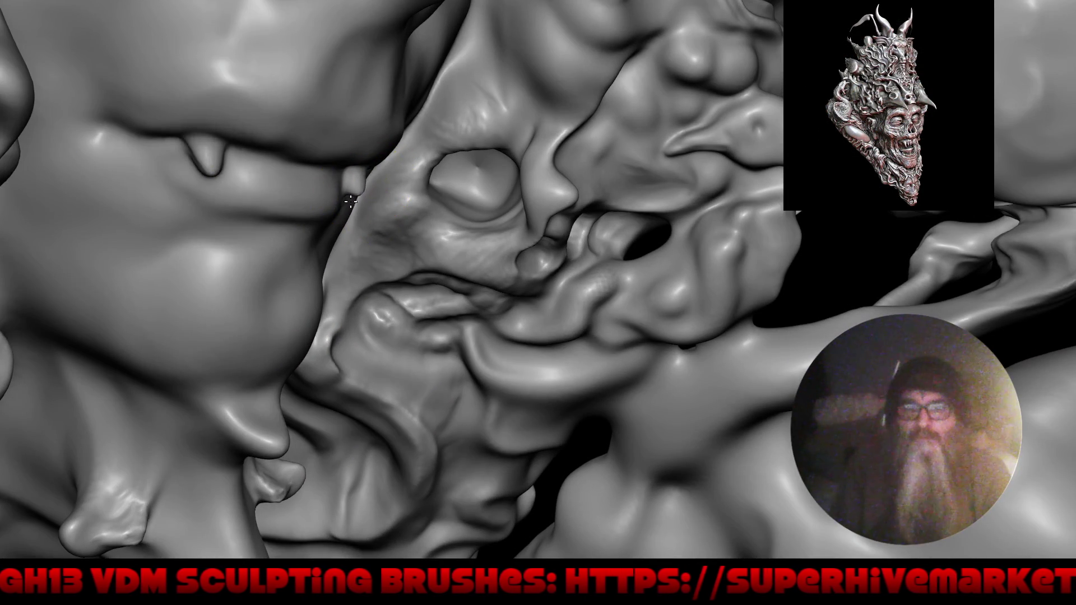
ctrl+right_drag(341, 201, 349, 183)
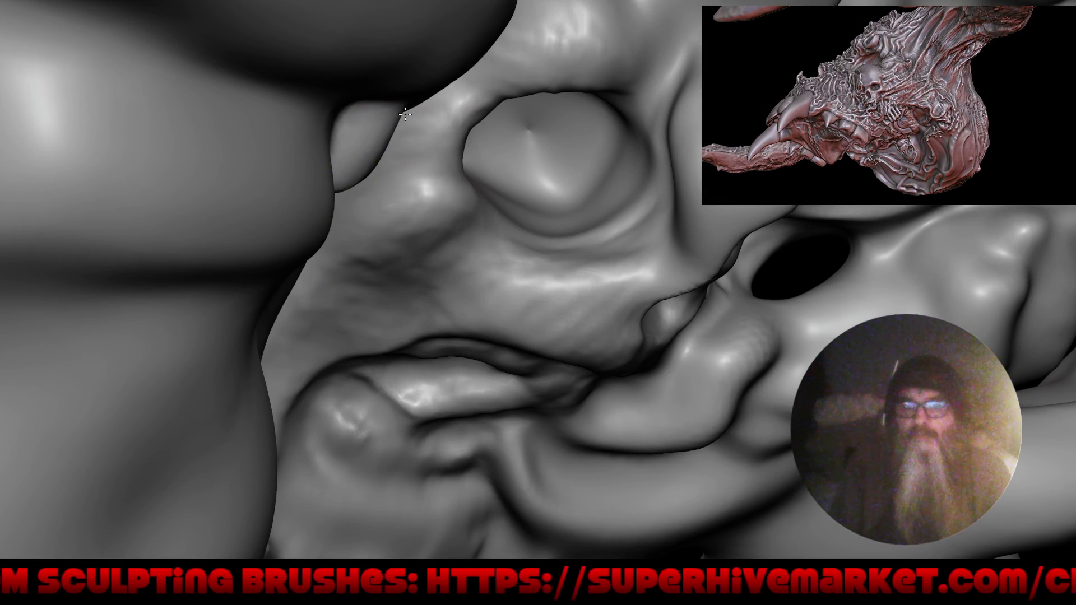
right_drag(388, 124, 374, 262)
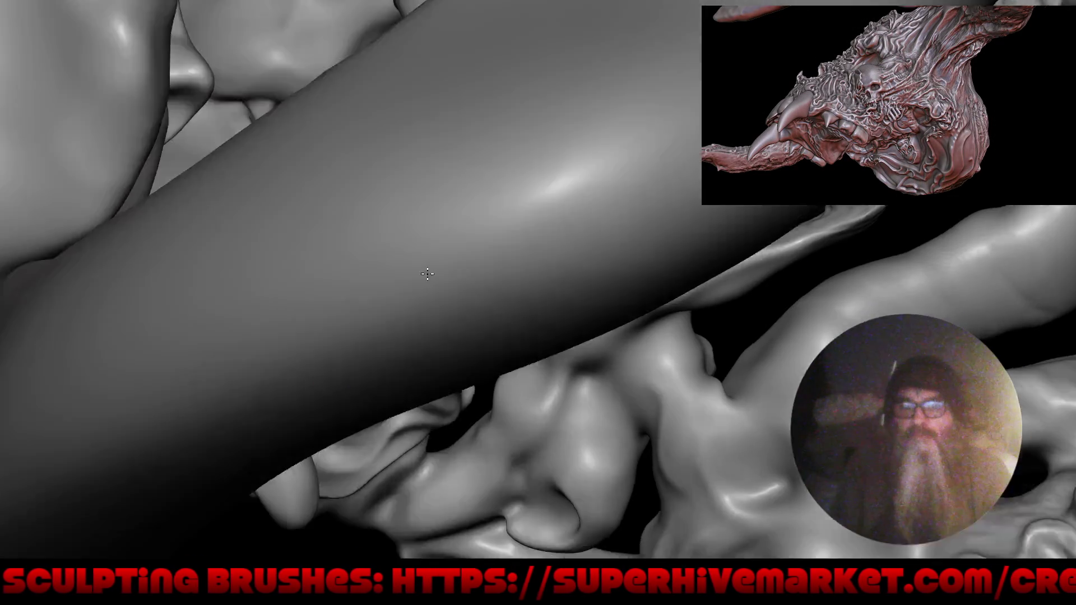
key(f)
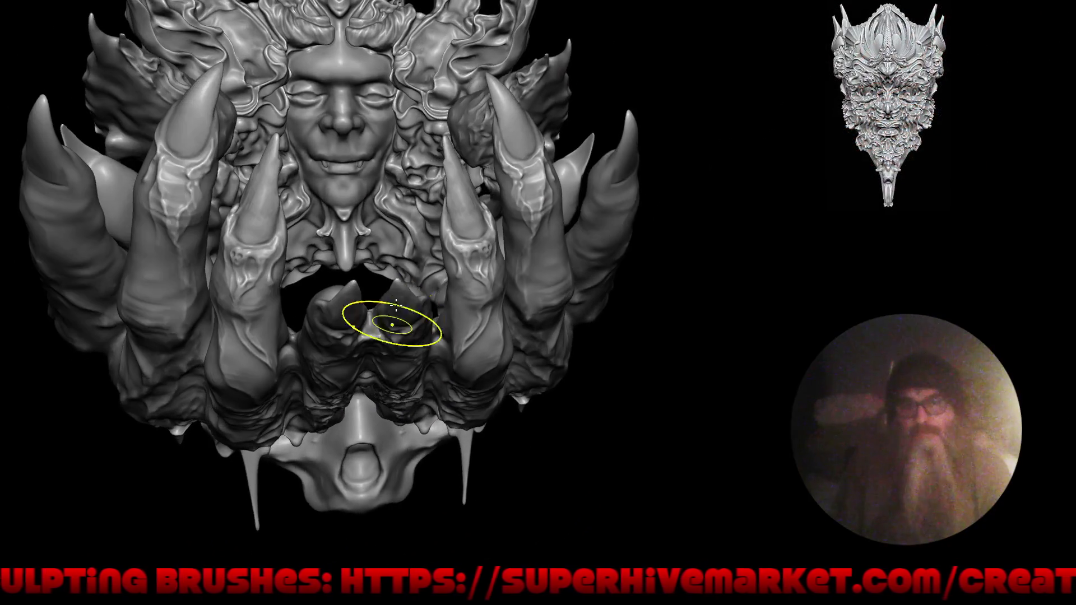
right_drag(396, 303, 413, 372)
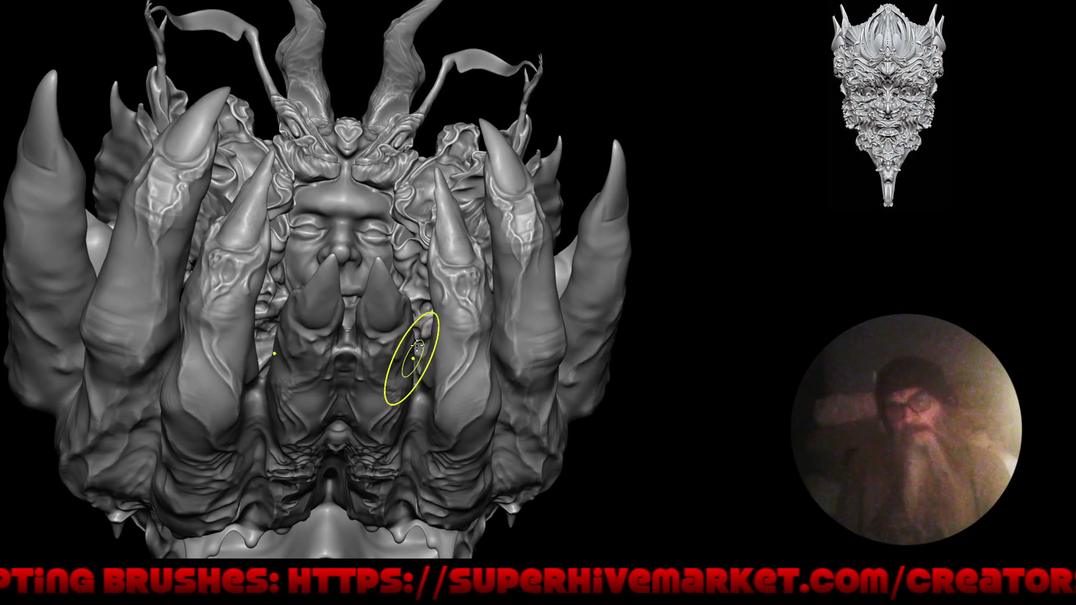
mouse_move(413, 300)
right_down()
mouse_move(411, 320)
mouse_move(468, 338)
mouse_move(492, 303)
right_up()
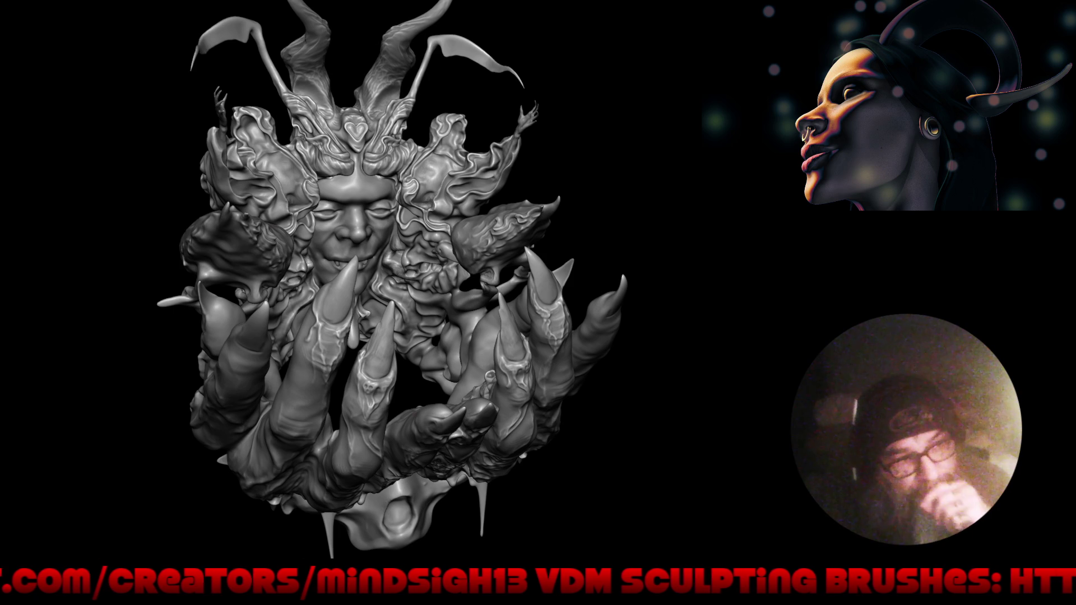
- With a different sculpt brush, reshape the heart motif on the headdress above the face
mouse_move(421, 384)
right_down()
mouse_move(456, 379)
mouse_move(493, 408)
right_up()
mouse_move(396, 180)
alt+right_down()
mouse_move(412, 141)
mouse_move(374, 150)
alt+right_up()
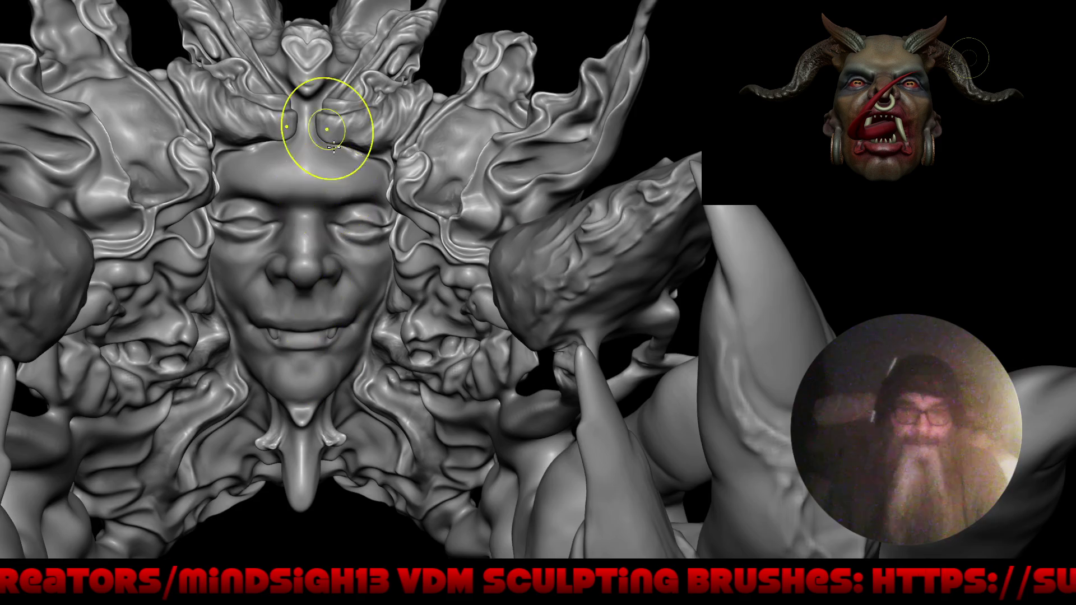
mouse_move(324, 120)
alt+right_down()
mouse_move(374, 353)
mouse_move(385, 308)
mouse_move(368, 284)
alt+right_up()
key(space)
click(366, 286)
drag(357, 308, 367, 306)
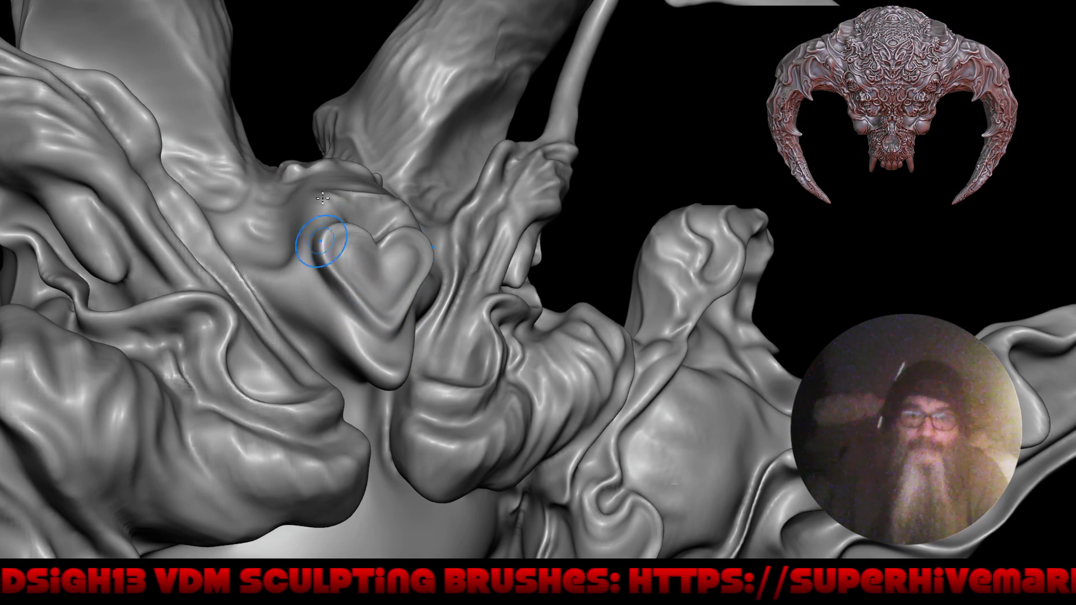
key(f)
mouse_move(322, 219)
right_down()
mouse_move(422, 394)
mouse_move(401, 344)
mouse_move(464, 208)
right_up()
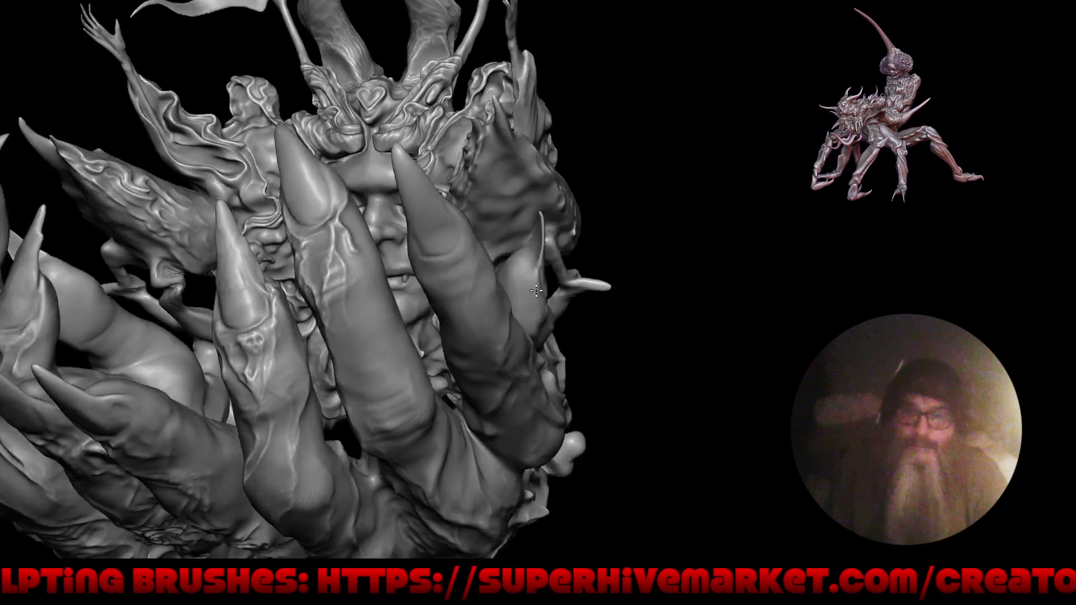
middle_drag(514, 322, 530, 305)
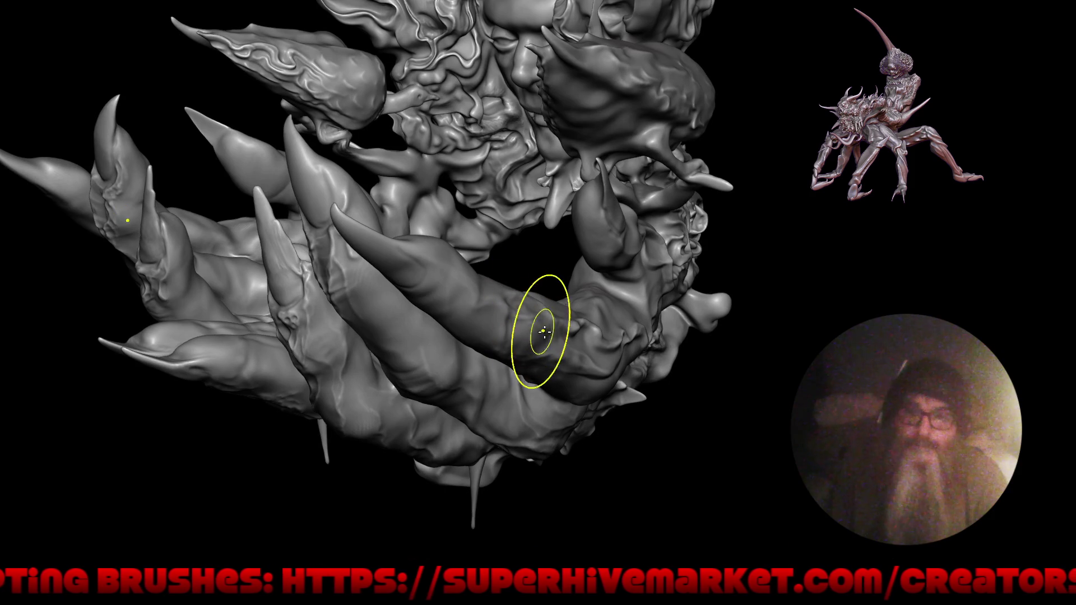
mouse_move(456, 277)
middle_down()
mouse_move(474, 314)
mouse_move(433, 318)
middle_up()
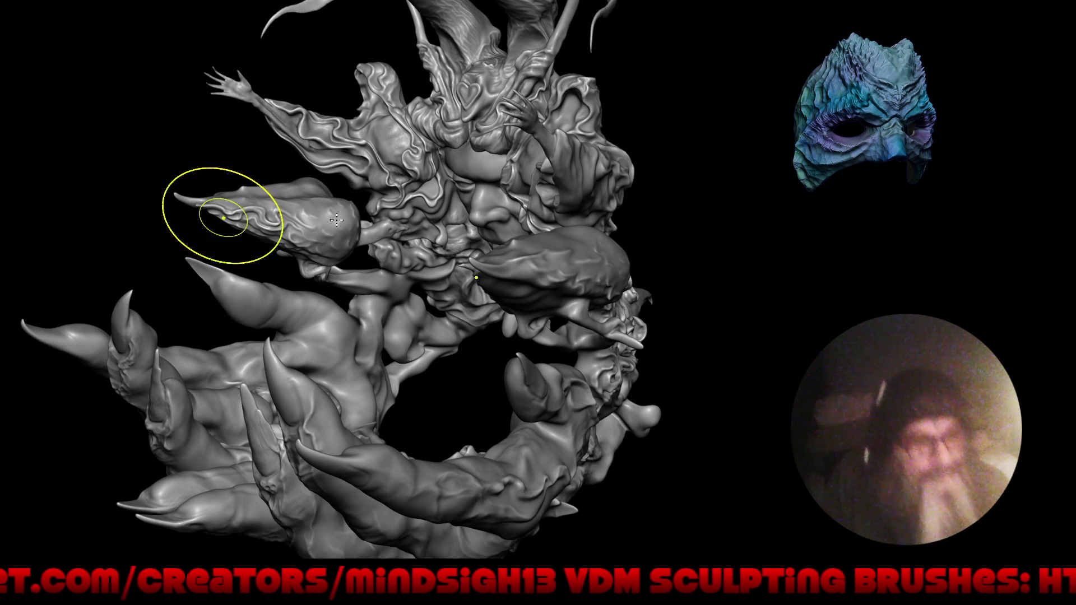
- Sculpt new folds into the surface beneath the bird-like beak
mouse_move(417, 362)
mouse_down()
mouse_move(439, 278)
mouse_move(423, 308)
mouse_up()
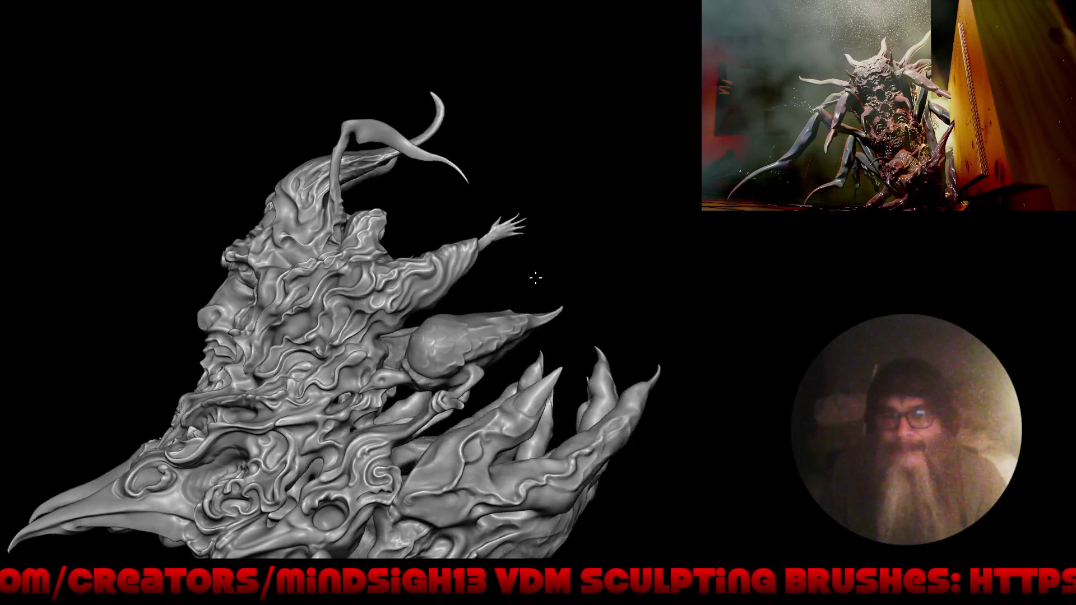
mouse_move(533, 283)
mouse_down()
mouse_move(489, 218)
mouse_move(335, 296)
mouse_up()
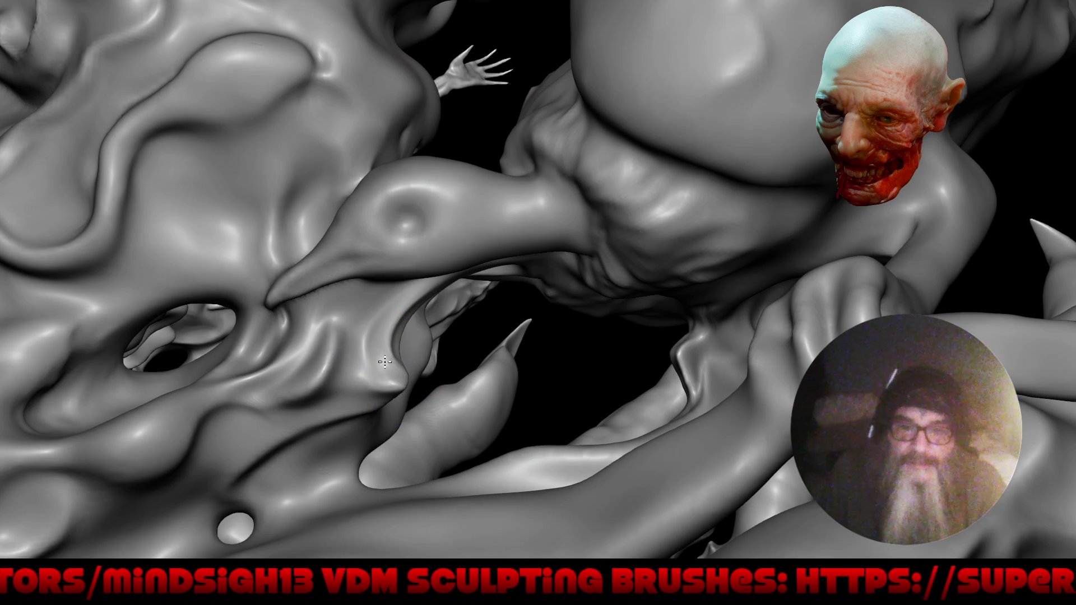
drag(429, 349, 366, 363)
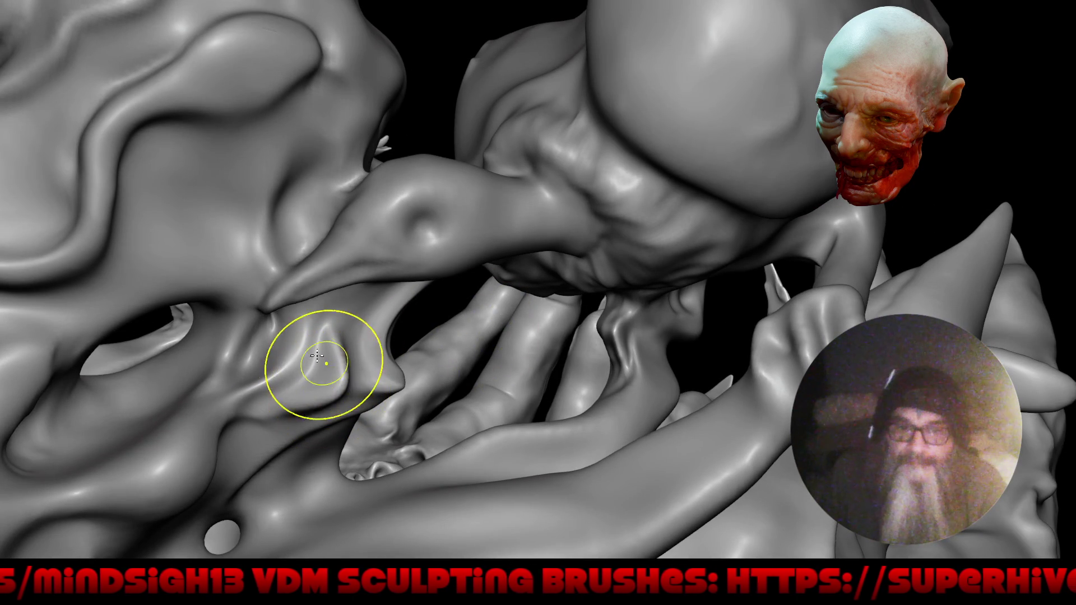
drag(285, 365, 252, 383)
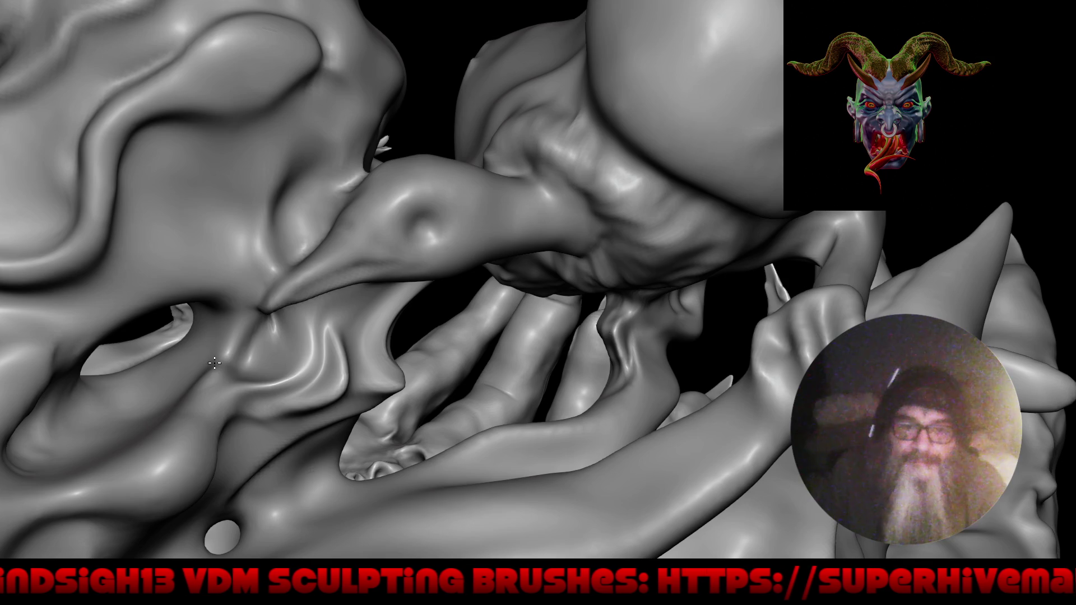
drag(228, 289, 237, 375)
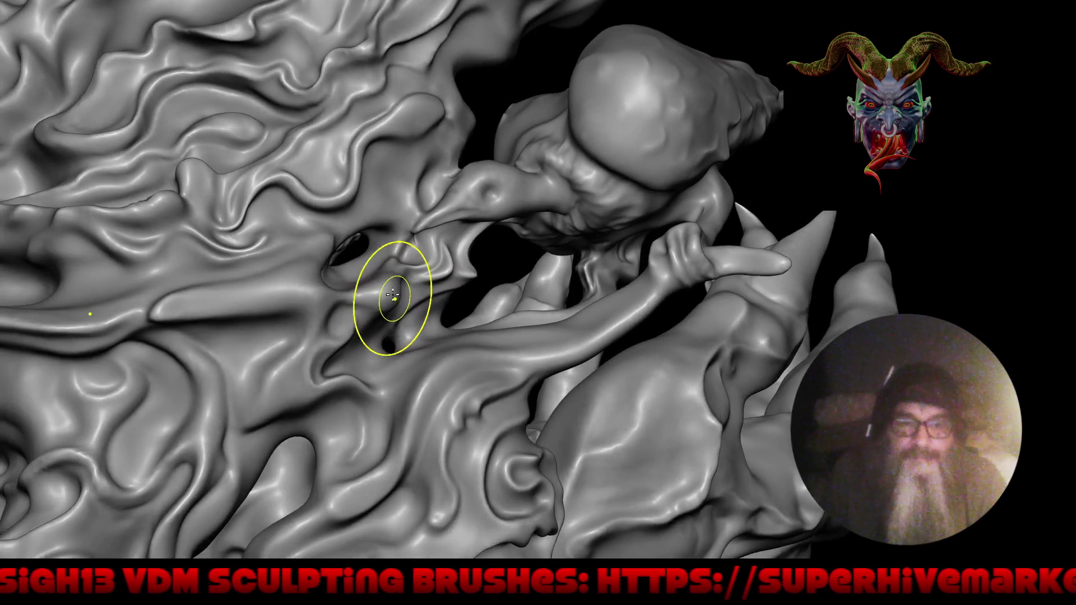
mouse_move(238, 375)
mouse_down()
mouse_move(375, 298)
mouse_move(373, 233)
mouse_up()
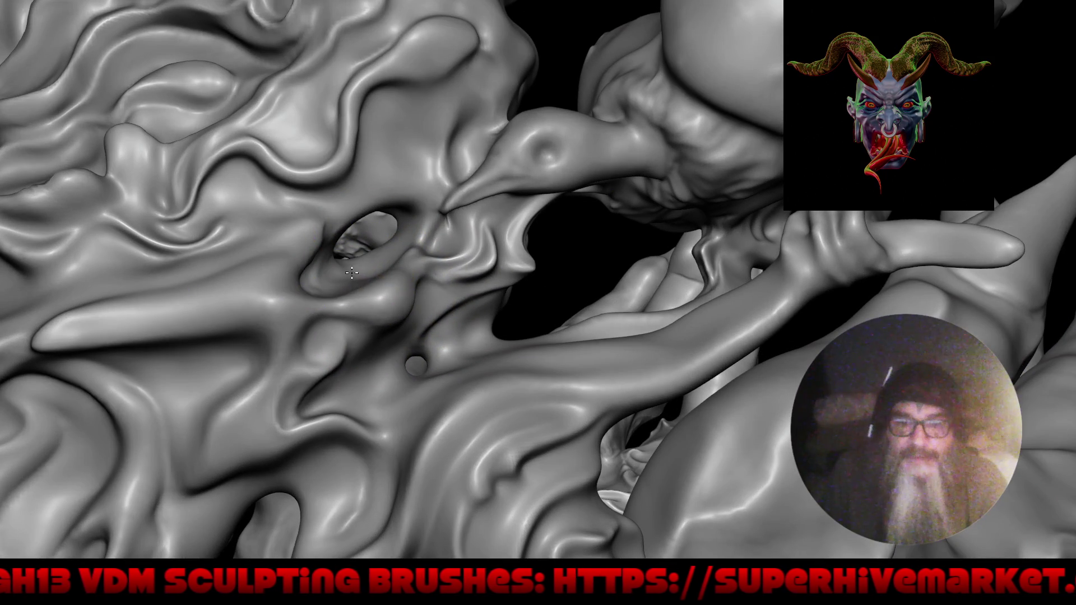
drag(351, 272, 386, 285)
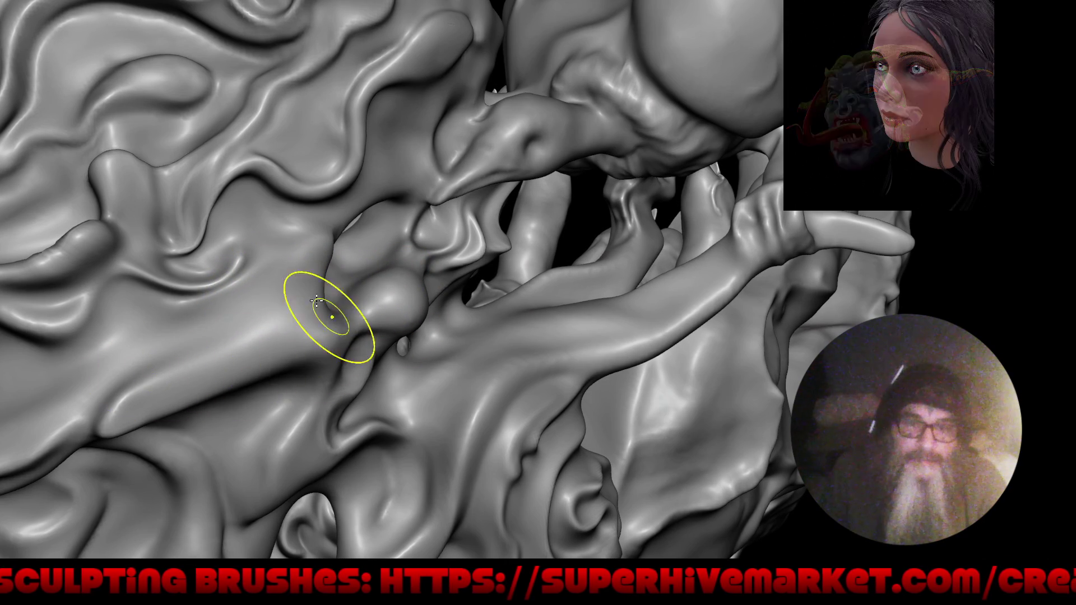
- Enlarge and smooth the bump near the socket, growing it further into the hole
right_drag(286, 375, 246, 360)
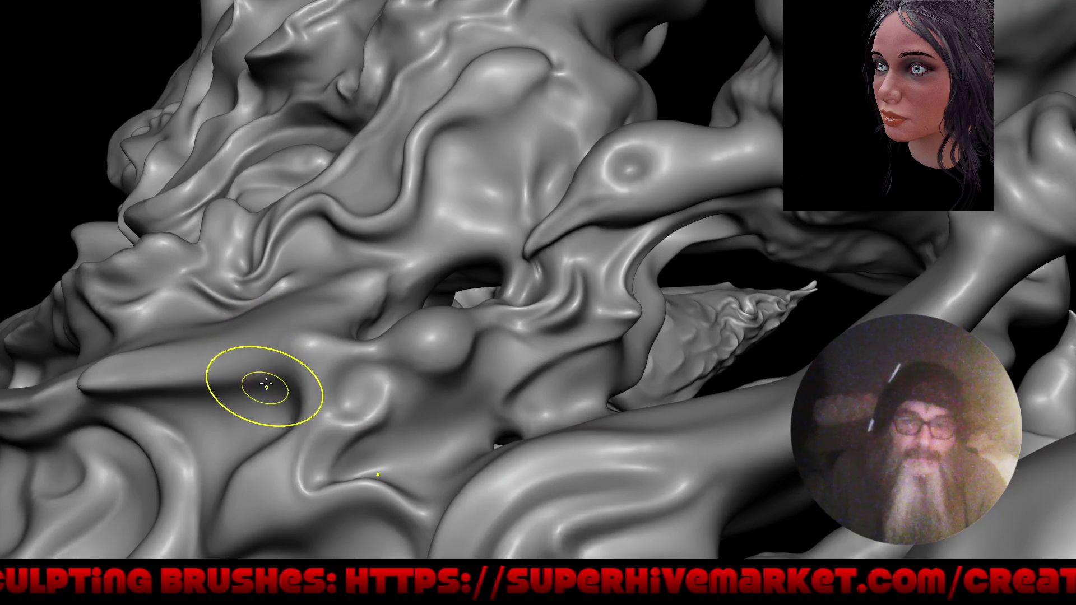
mouse_move(298, 257)
right_down()
mouse_move(303, 446)
mouse_move(328, 282)
right_up()
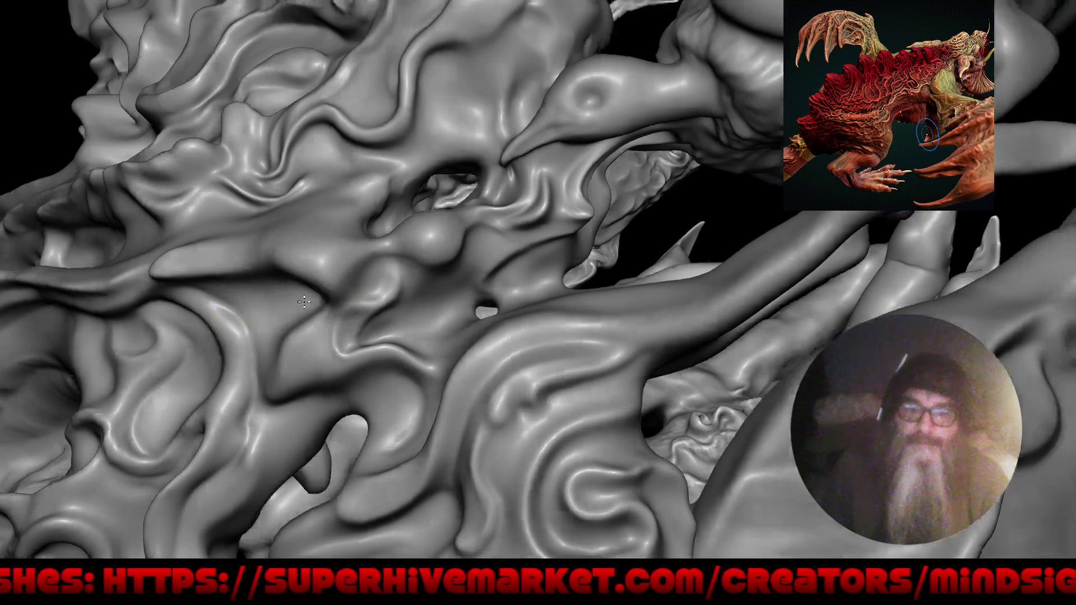
middle_drag(302, 284, 277, 303)
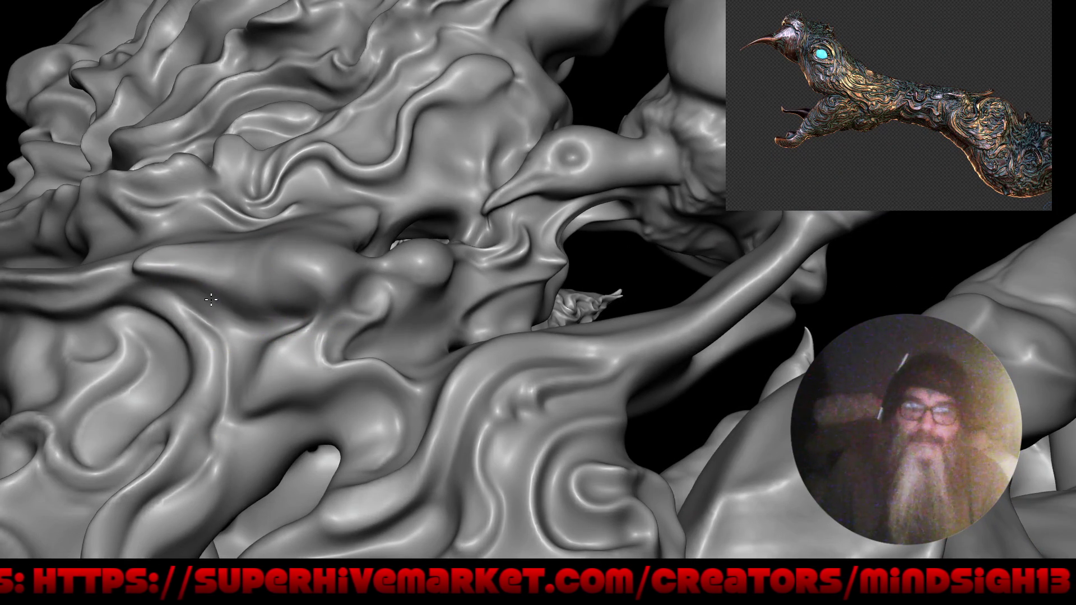
mouse_move(125, 233)
middle_down()
mouse_move(148, 271)
mouse_move(134, 249)
middle_up()
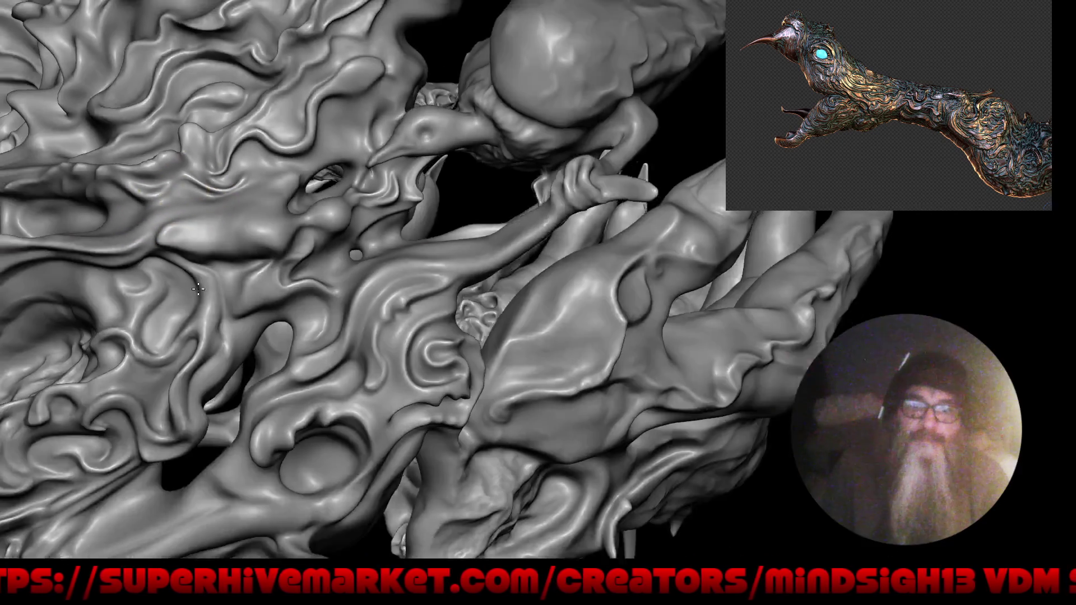
mouse_move(194, 226)
middle_down()
mouse_move(192, 292)
mouse_move(336, 211)
middle_up()
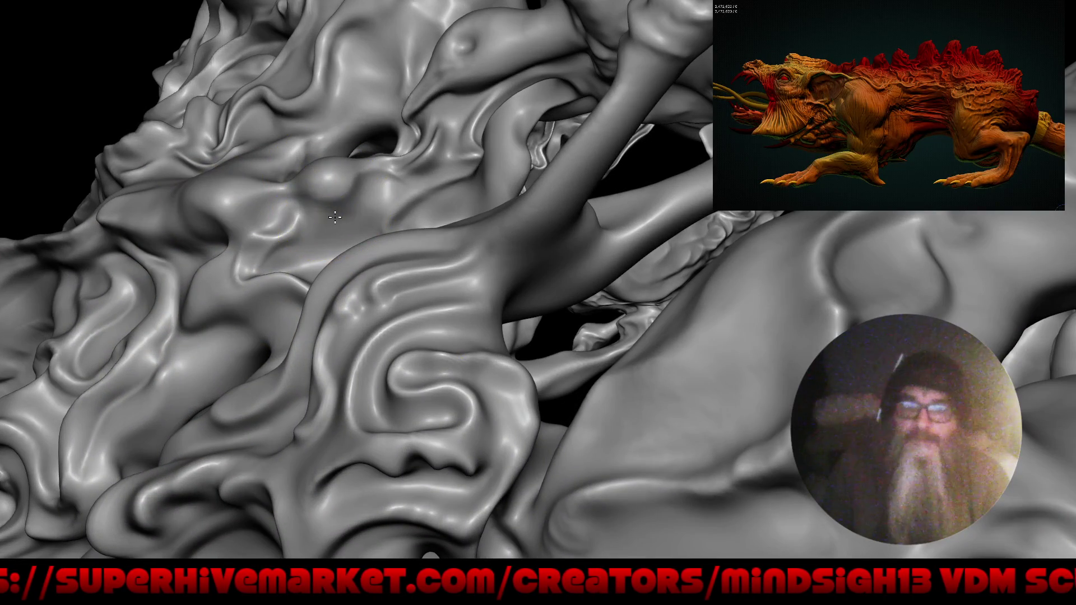
drag(335, 221, 378, 192)
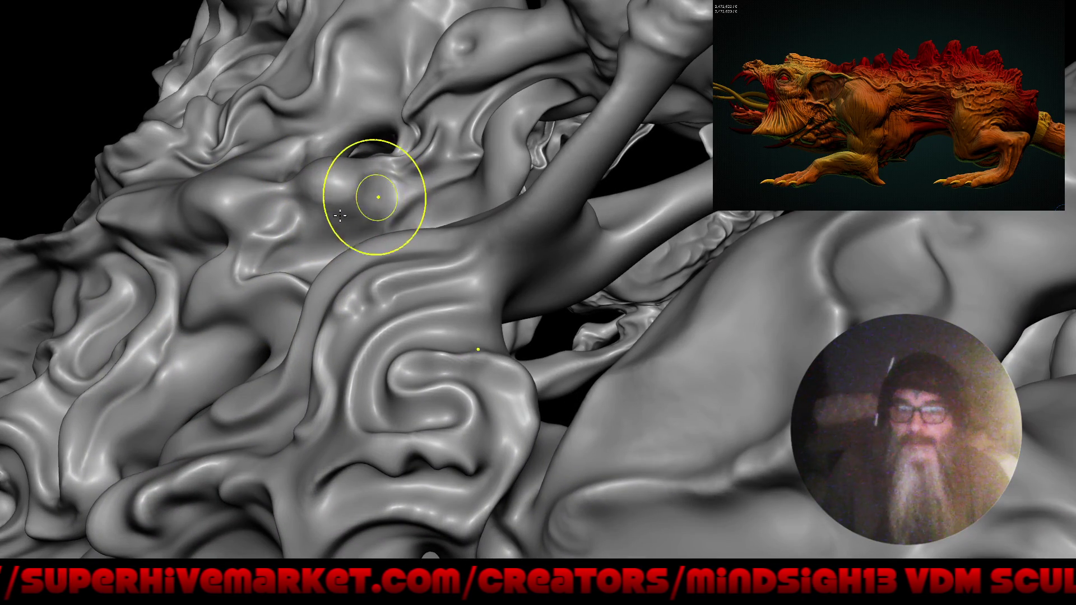
mouse_move(324, 221)
mouse_down()
mouse_move(378, 181)
mouse_move(312, 216)
mouse_up()
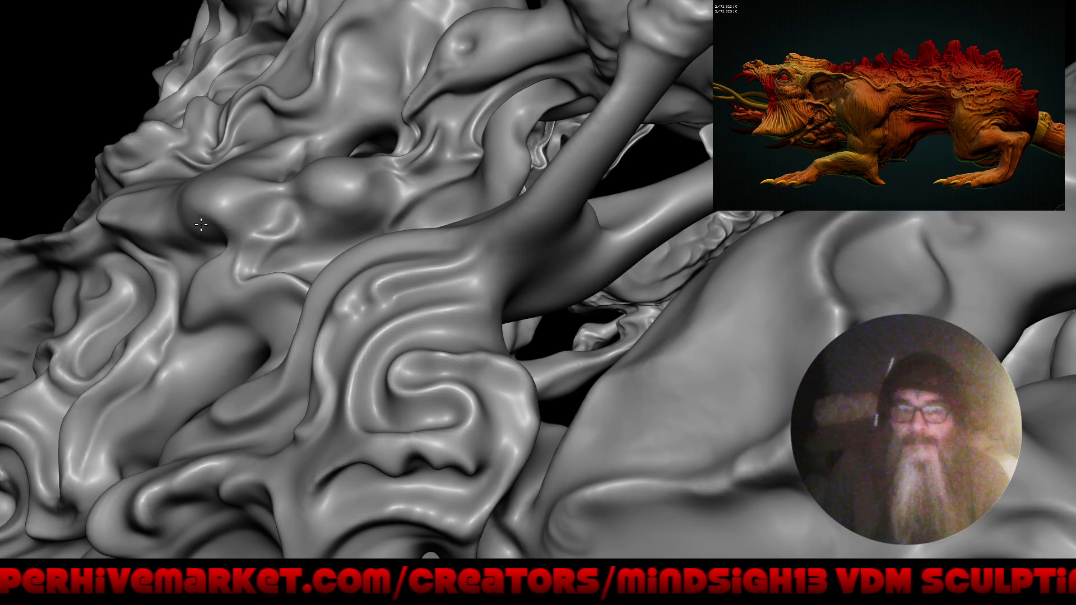
- Carve a crease and bulge into the surface around the socket
mouse_move(188, 288)
right_down()
mouse_move(234, 272)
mouse_move(202, 292)
mouse_move(211, 222)
right_up()
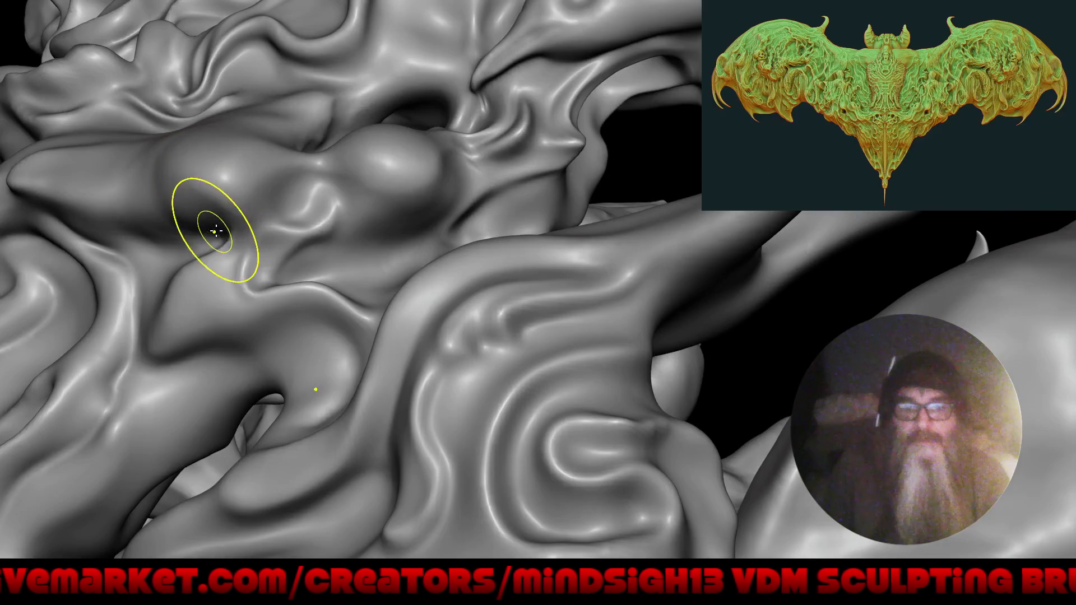
mouse_move(221, 227)
right_down()
mouse_move(211, 252)
mouse_move(273, 350)
mouse_move(266, 316)
right_up()
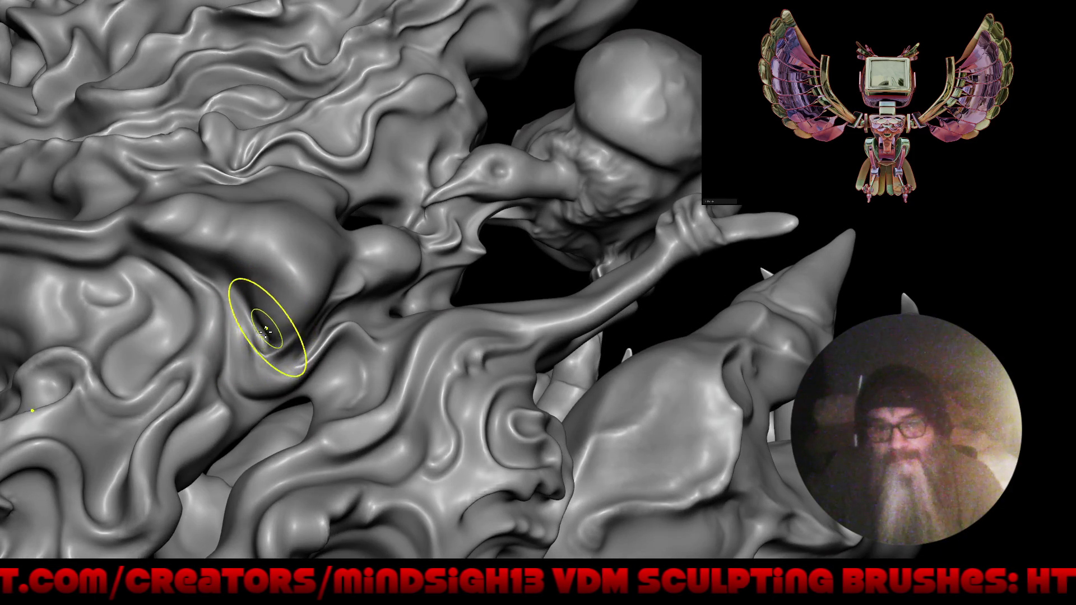
alt+right_drag(247, 304, 276, 303)
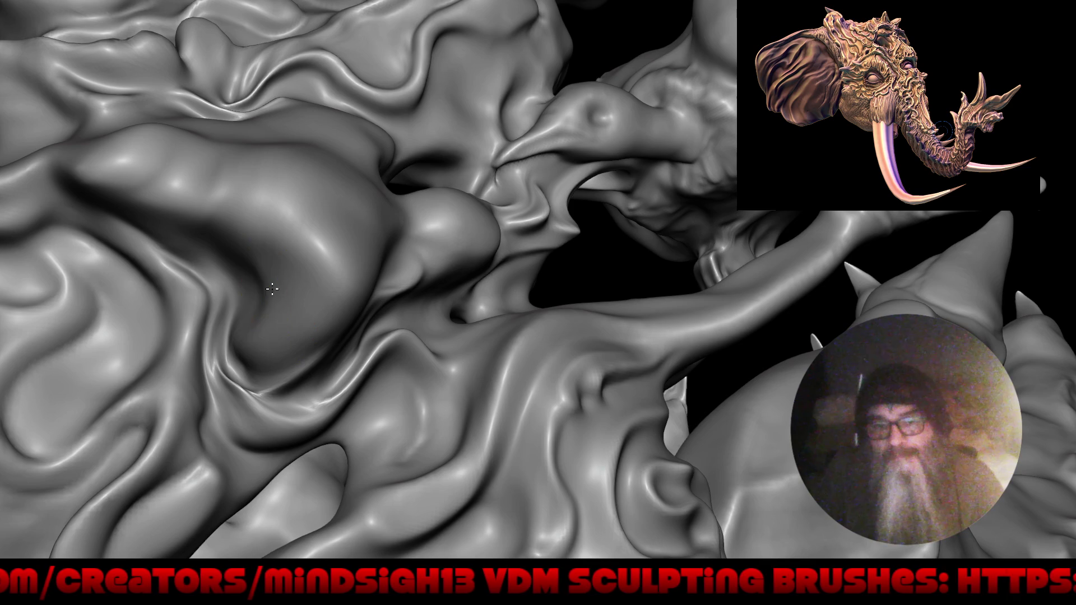
drag(311, 288, 286, 308)
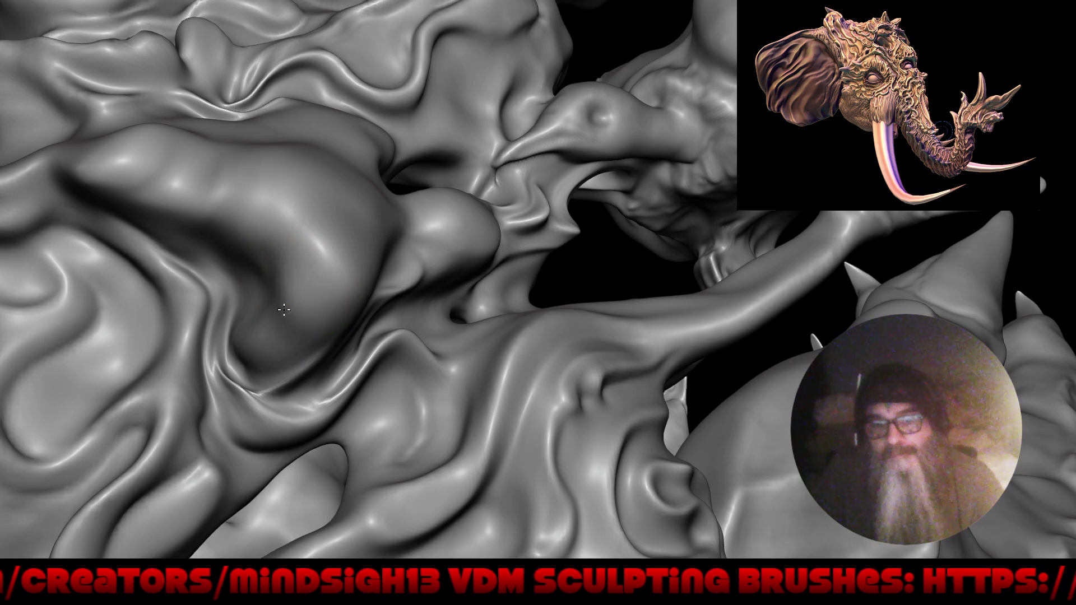
mouse_move(232, 349)
right_down()
mouse_move(229, 279)
mouse_move(386, 364)
mouse_move(239, 363)
mouse_move(278, 199)
right_up()
mouse_move(263, 318)
right_down()
mouse_move(288, 313)
mouse_move(312, 284)
mouse_move(250, 257)
right_up()
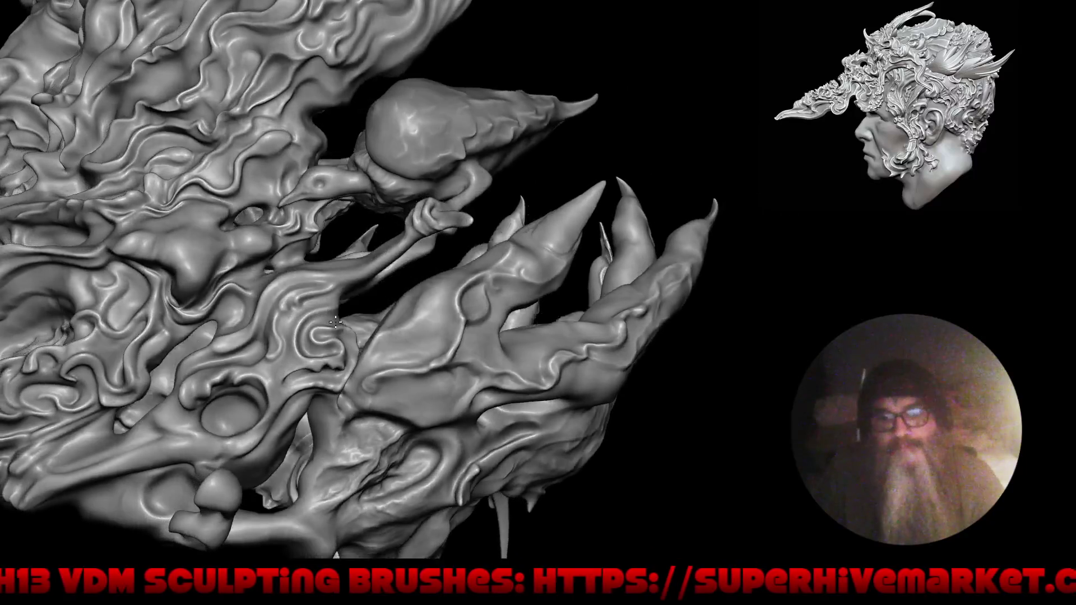
mouse_move(335, 321)
right_down()
mouse_move(435, 360)
mouse_move(456, 356)
mouse_move(451, 331)
mouse_move(502, 332)
mouse_move(498, 297)
right_up()
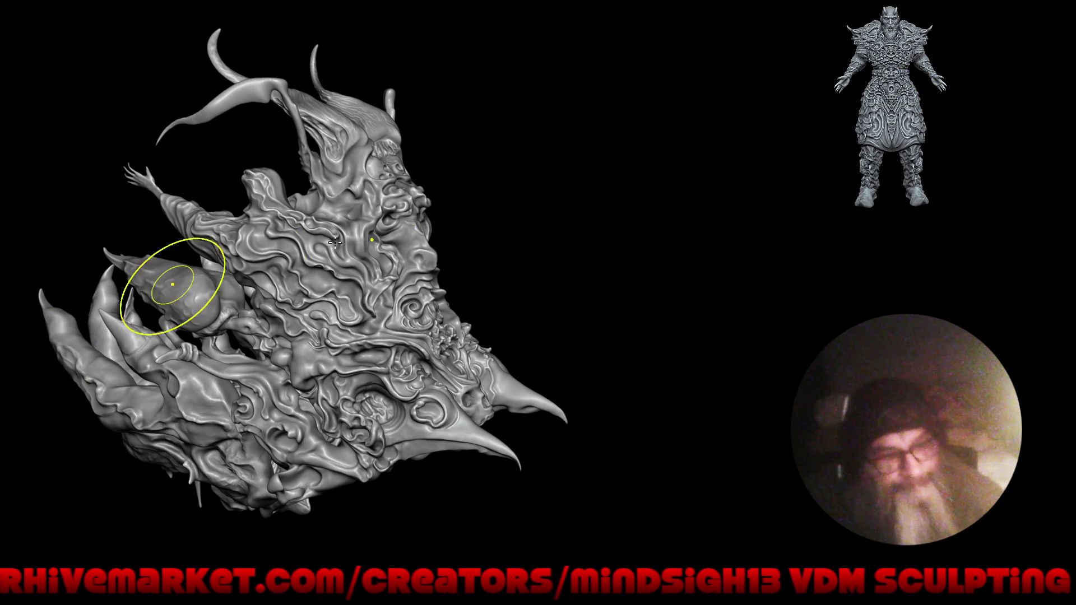
mouse_move(524, 320)
alt+mouse_down()
mouse_move(523, 284)
mouse_move(476, 312)
mouse_move(495, 308)
alt+mouse_up()
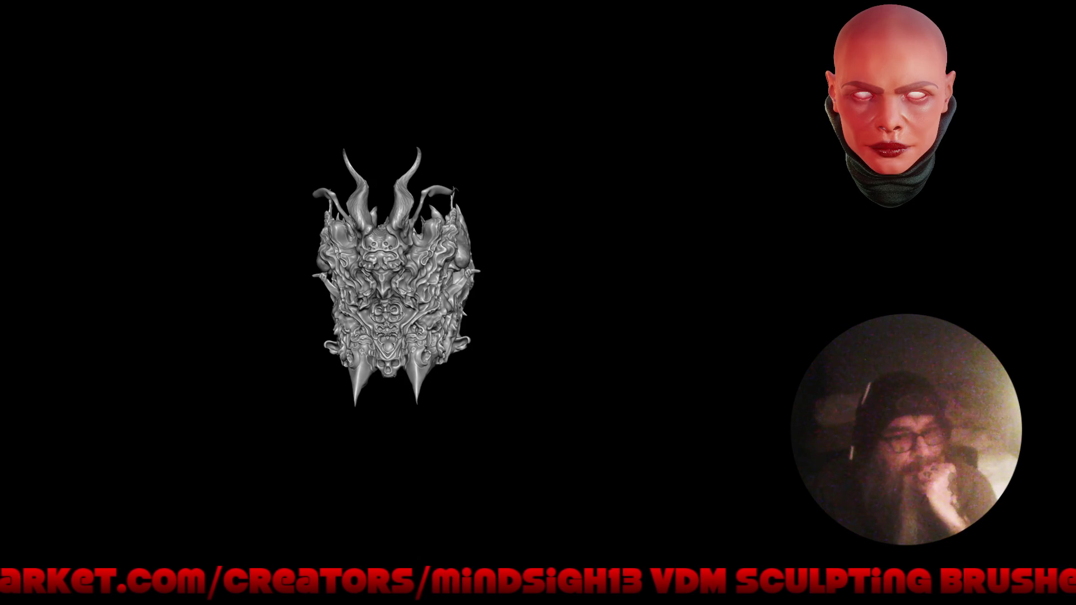
mouse_move(373, 216)
alt+mouse_down()
mouse_move(372, 276)
mouse_move(432, 319)
mouse_move(423, 348)
alt+mouse_up()
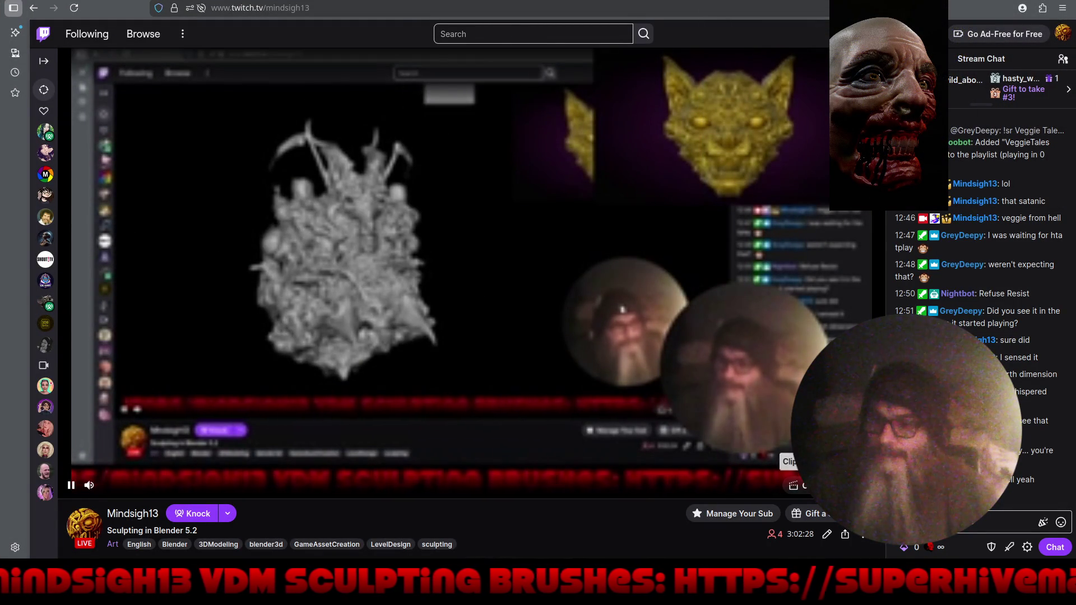
- Switch the Twitch player's quality to 1080p (Source) via the gear settings
click(828, 485)
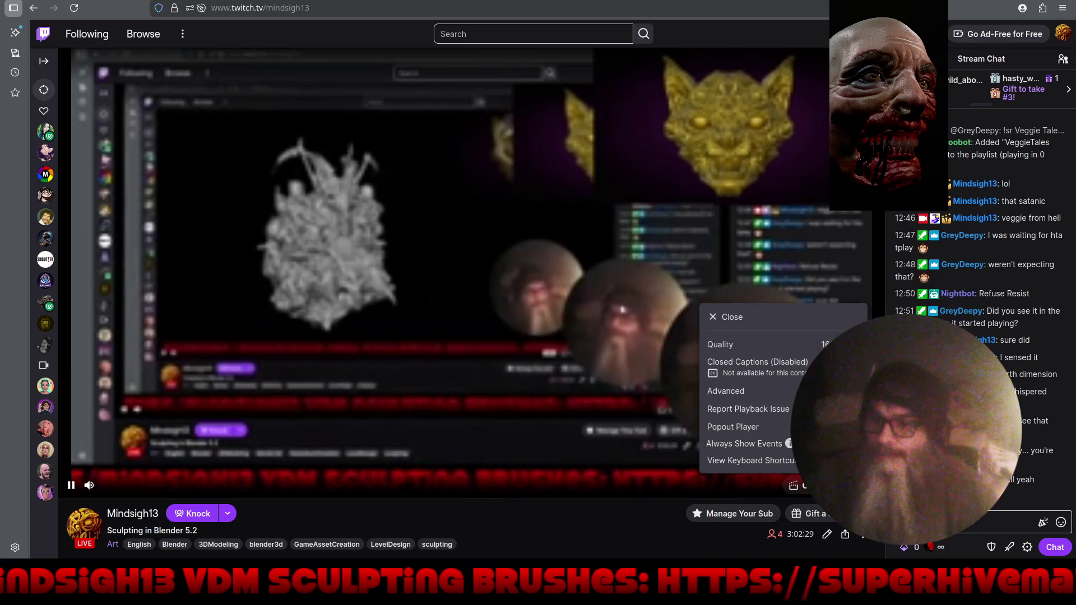
click(820, 344)
click(712, 390)
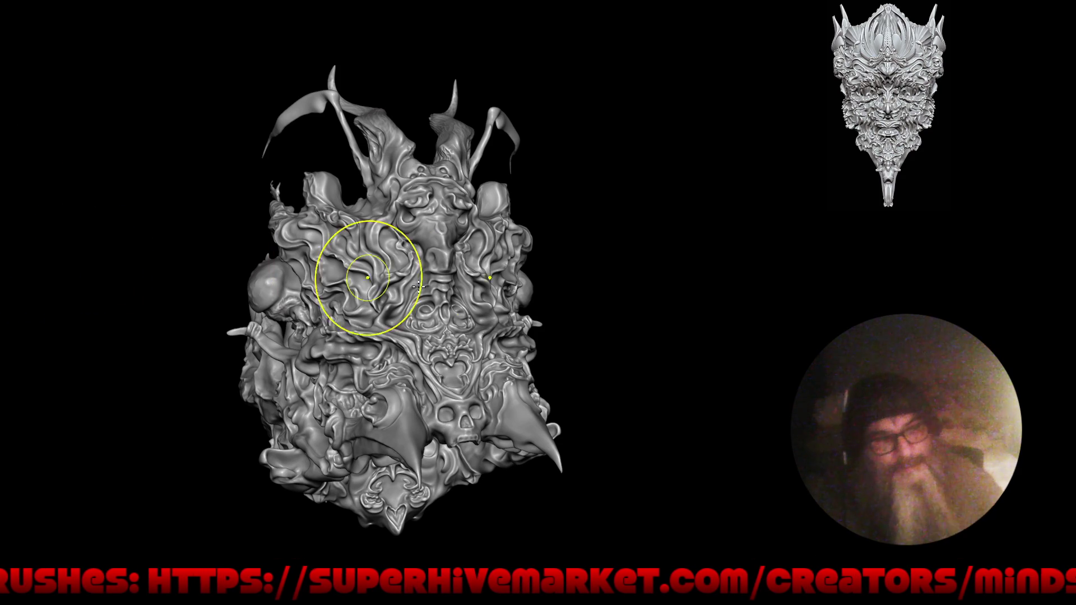
mouse_move(533, 307)
mouse_down()
mouse_move(524, 360)
mouse_move(492, 384)
mouse_move(463, 162)
mouse_move(561, 351)
mouse_up()
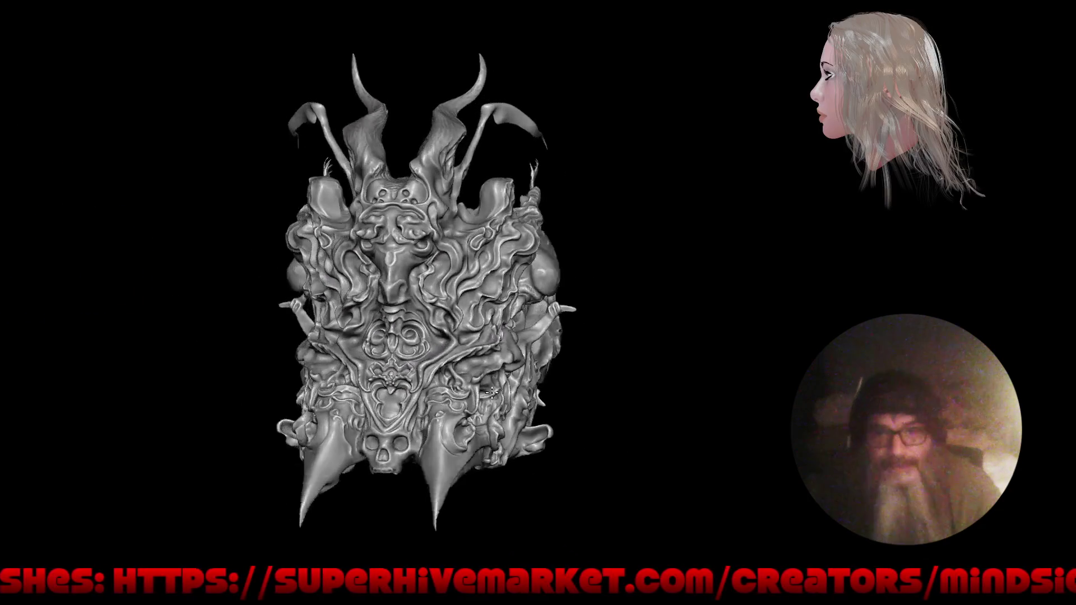
mouse_move(602, 287)
mouse_down()
mouse_move(558, 241)
mouse_move(440, 298)
mouse_move(353, 299)
mouse_move(453, 206)
mouse_move(444, 308)
mouse_move(509, 383)
mouse_move(700, 304)
mouse_up()
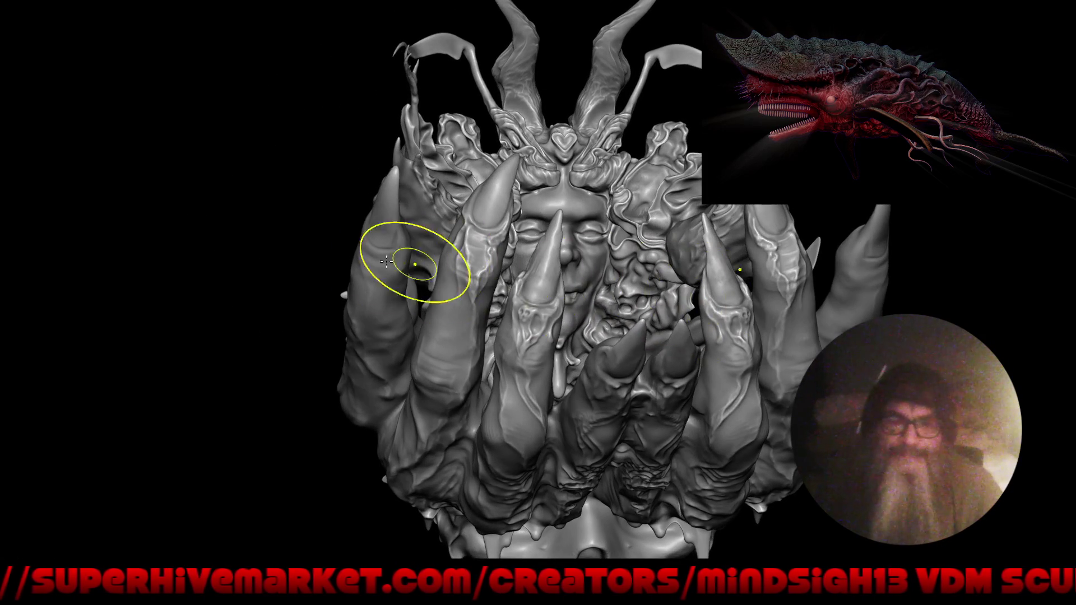
alt+drag(428, 269, 363, 199)
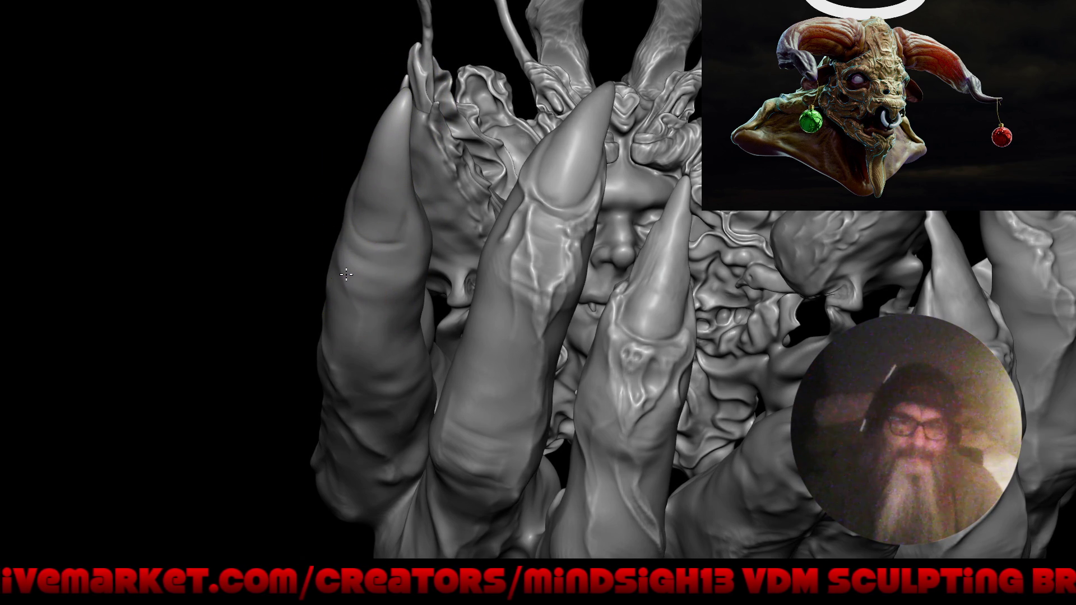
drag(330, 275, 319, 240)
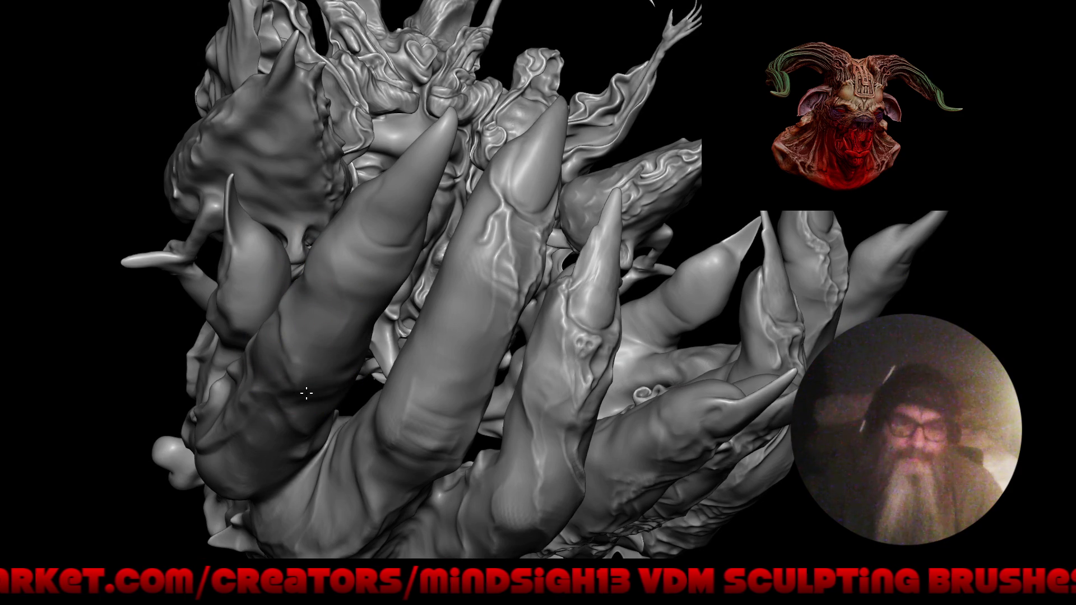
drag(326, 407, 324, 362)
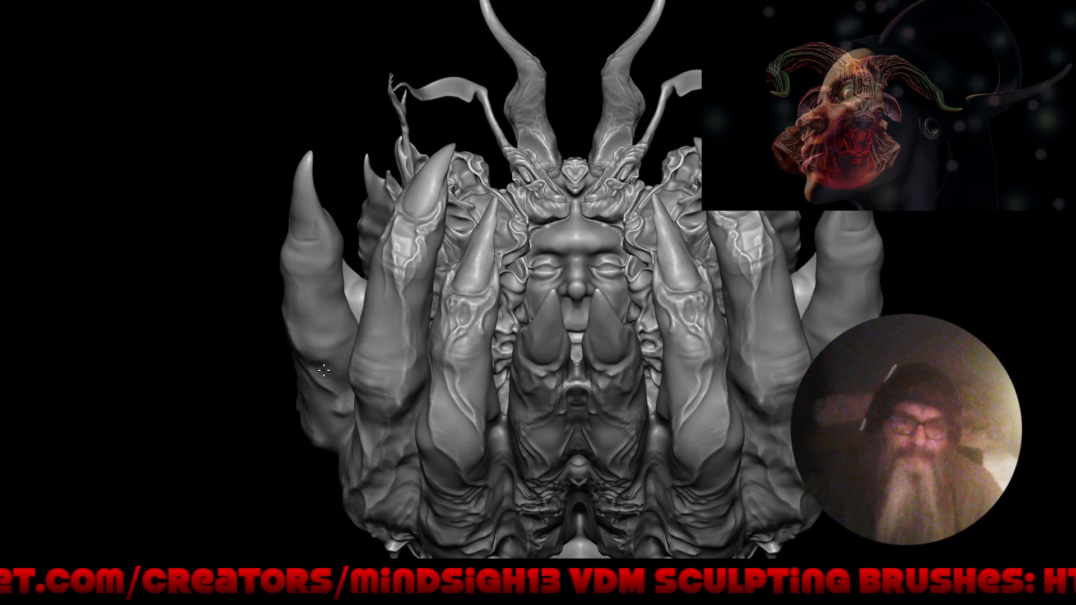
mouse_move(308, 385)
mouse_down()
mouse_move(420, 400)
mouse_move(458, 425)
mouse_move(488, 374)
mouse_move(552, 396)
mouse_move(538, 372)
mouse_up()
mouse_move(409, 348)
alt+mouse_down()
mouse_move(355, 245)
mouse_move(418, 242)
mouse_move(421, 173)
alt+mouse_up()
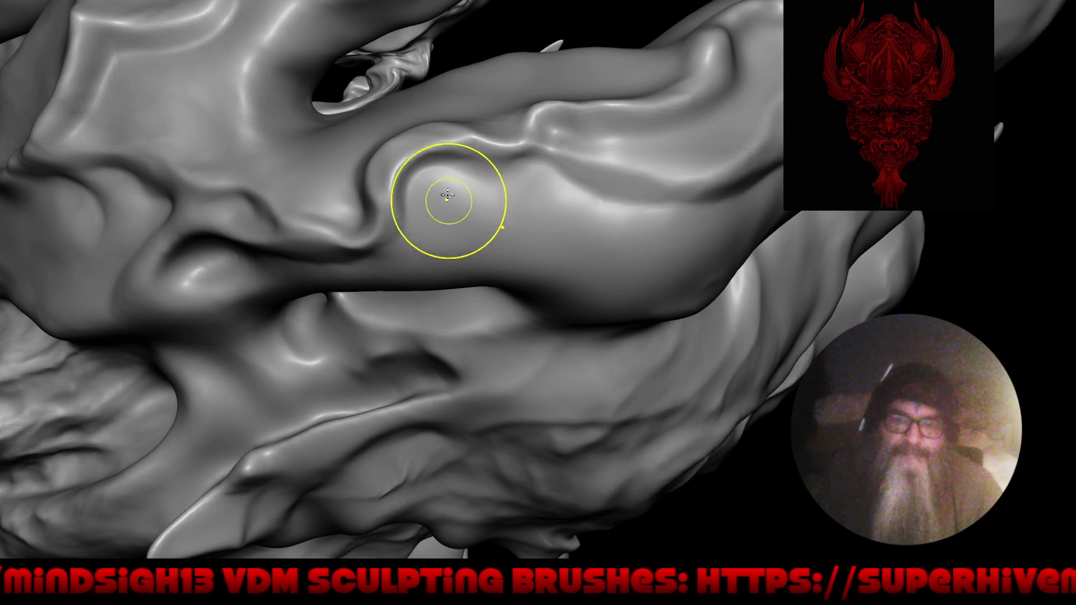
drag(498, 197, 450, 174)
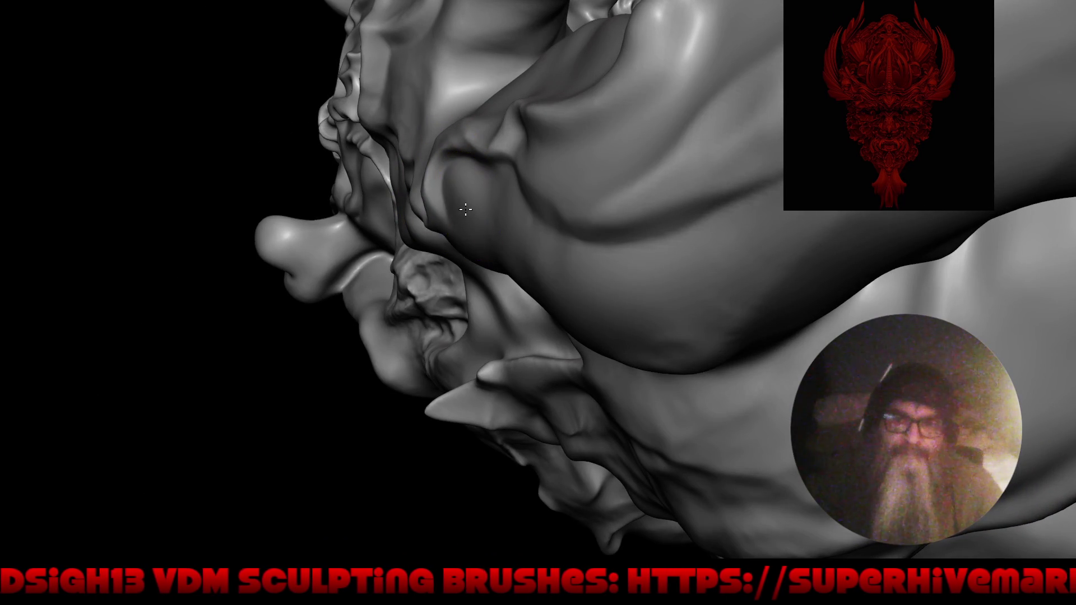
mouse_move(455, 214)
mouse_down()
mouse_move(538, 247)
mouse_move(550, 306)
mouse_move(532, 336)
mouse_move(544, 242)
mouse_move(487, 233)
mouse_move(508, 214)
mouse_move(445, 293)
mouse_up()
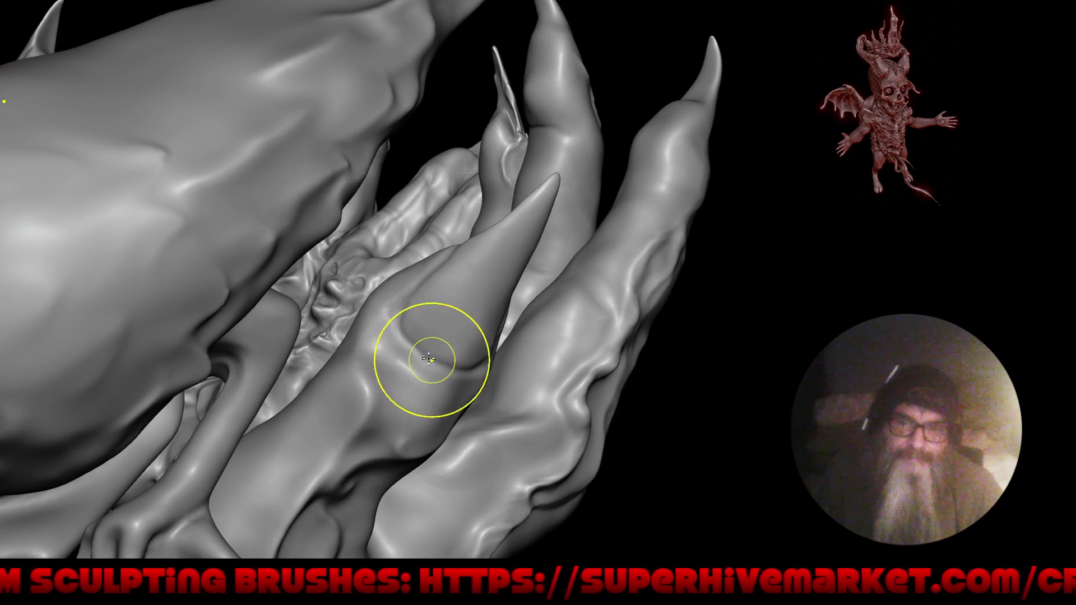
mouse_move(539, 370)
middle_down()
mouse_move(438, 282)
mouse_move(556, 311)
mouse_move(561, 297)
middle_up()
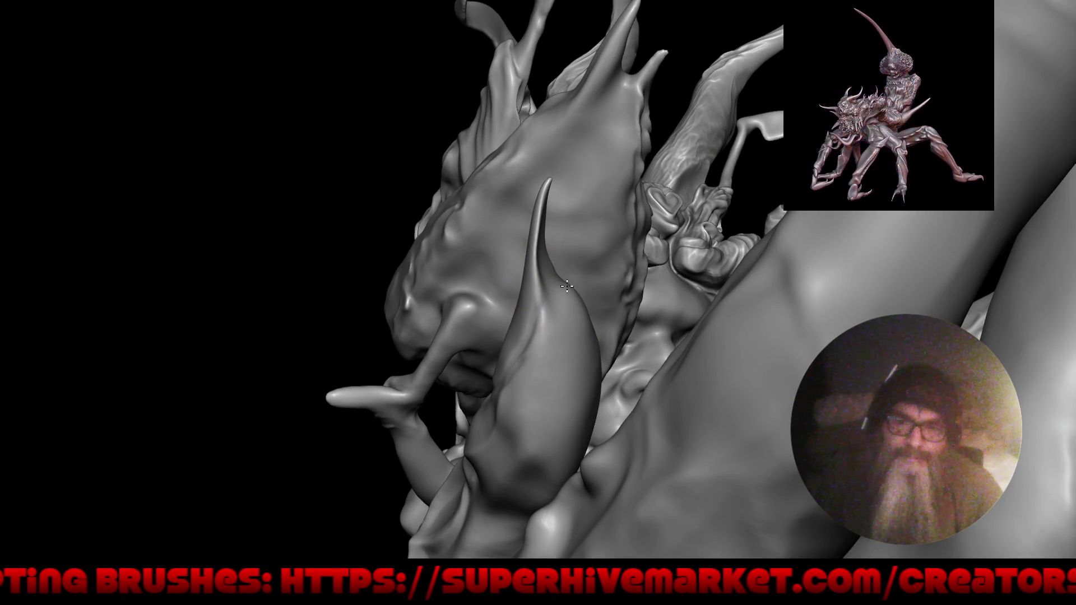
- Build knuckle bulges along one clawed finger, then return to a front view of the model
mouse_move(563, 290)
middle_down()
mouse_move(516, 305)
mouse_move(474, 284)
mouse_move(505, 277)
middle_up()
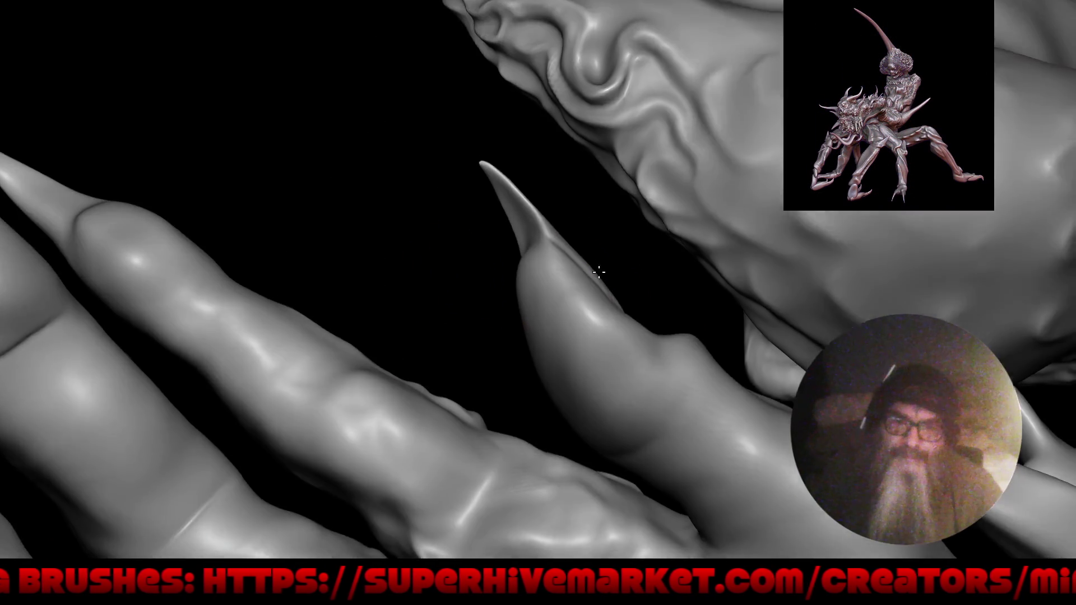
middle_drag(593, 308, 144, 269)
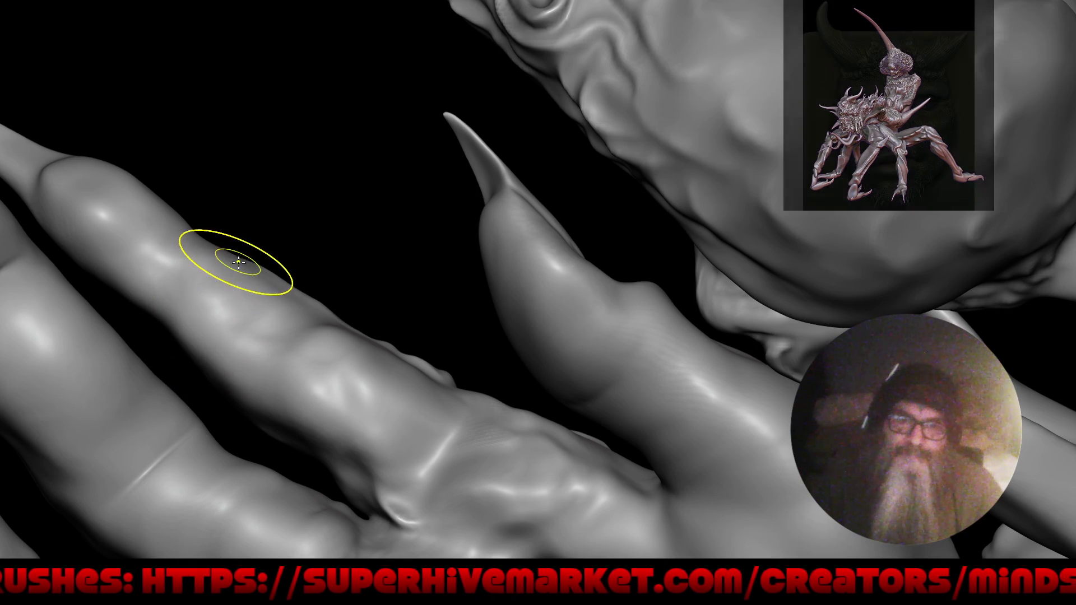
mouse_move(178, 249)
mouse_down()
mouse_move(106, 249)
mouse_move(112, 269)
mouse_up()
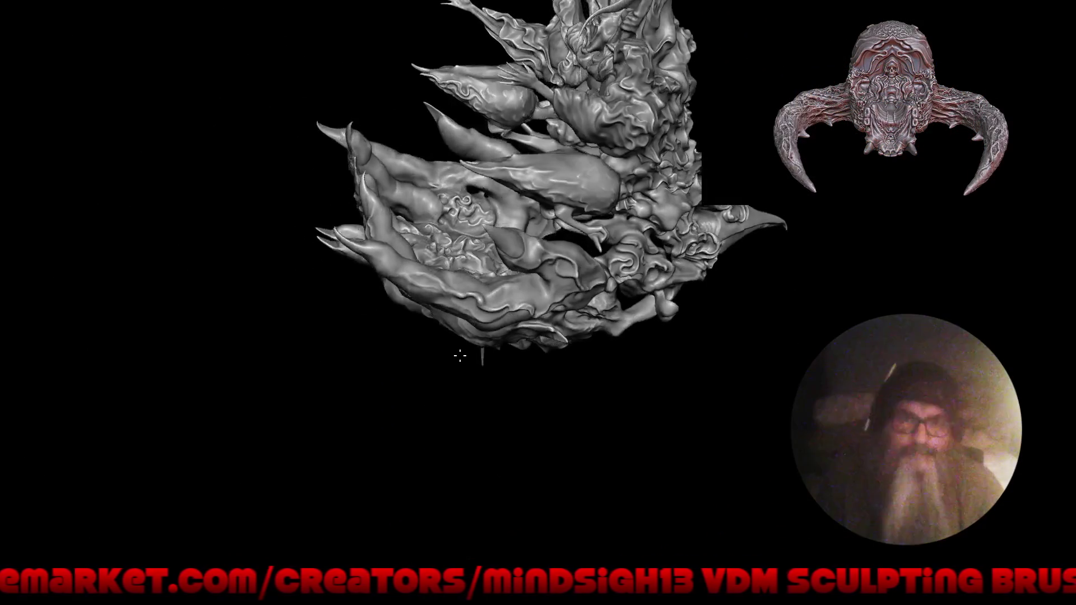
drag(367, 318, 408, 288)
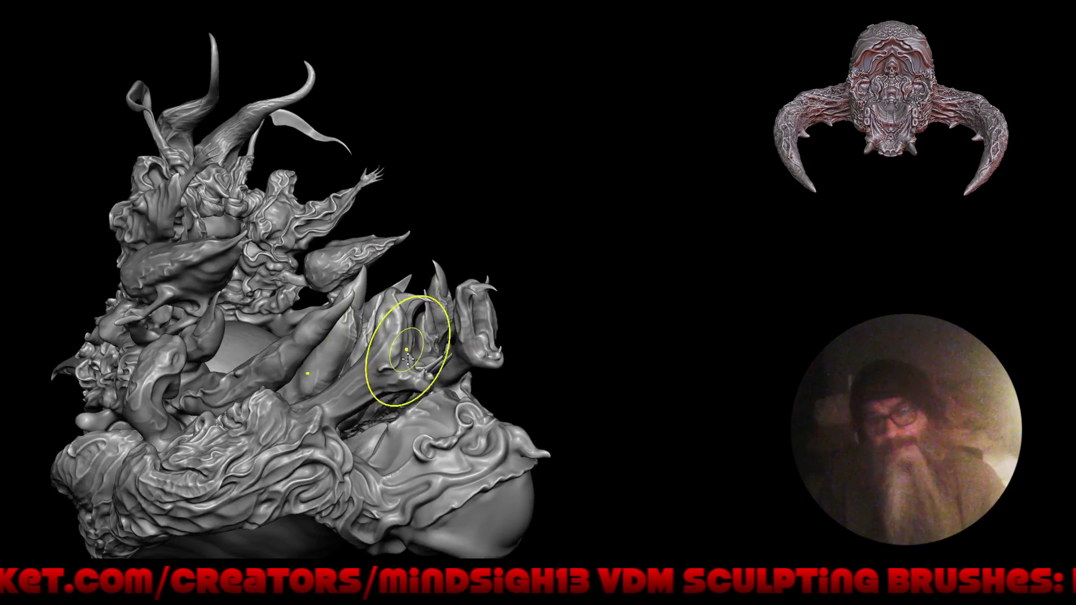
mouse_move(388, 412)
mouse_down()
mouse_move(432, 396)
mouse_move(499, 428)
mouse_move(543, 367)
mouse_up()
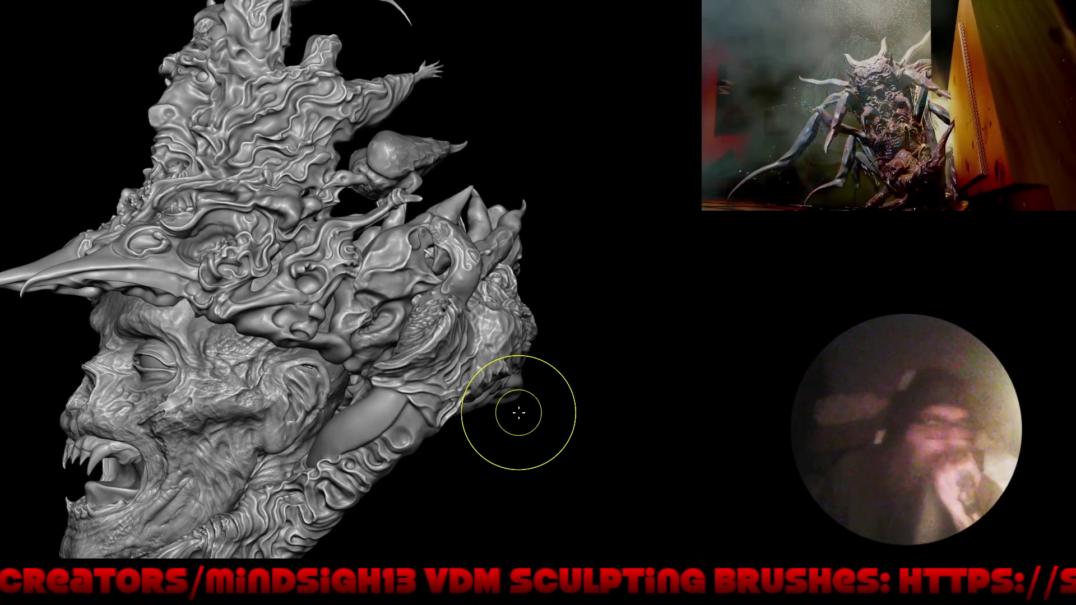
alt+drag(528, 432, 583, 426)
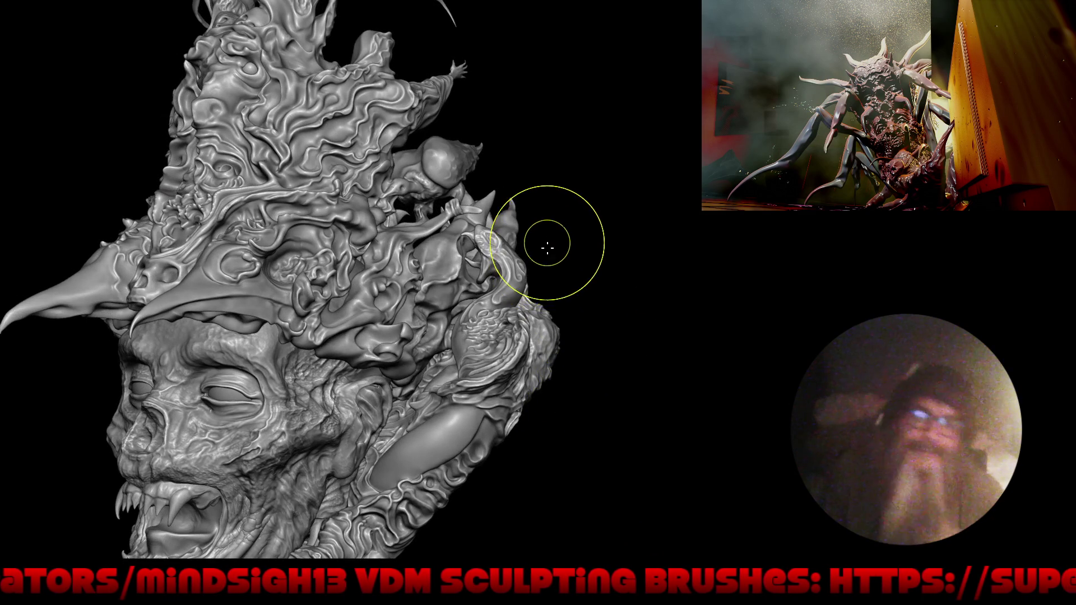
drag(548, 243, 471, 253)
alt+drag(613, 349, 590, 254)
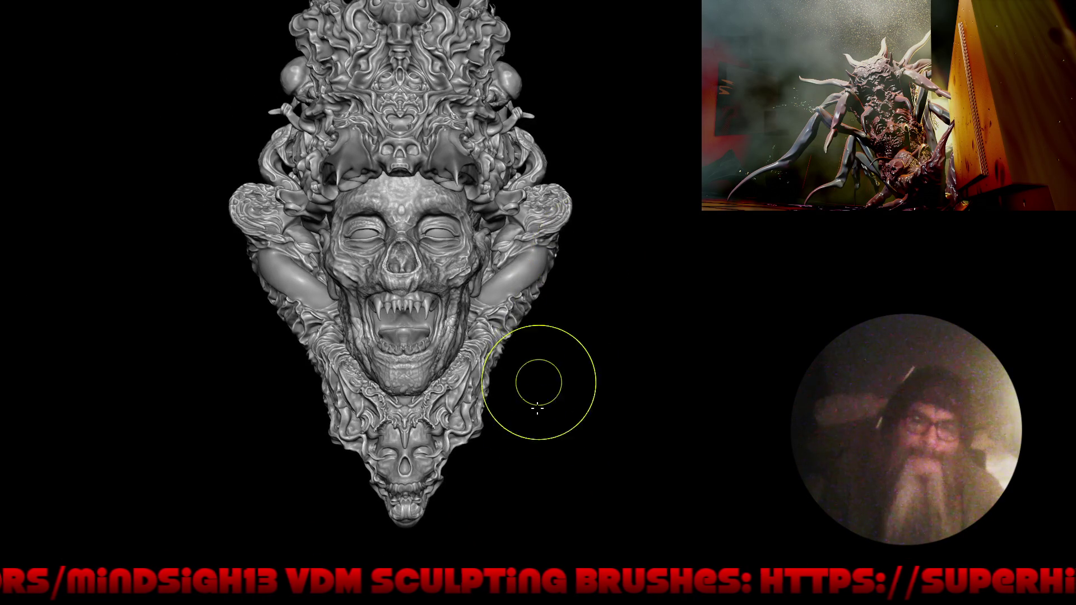
alt+drag(428, 504, 473, 381)
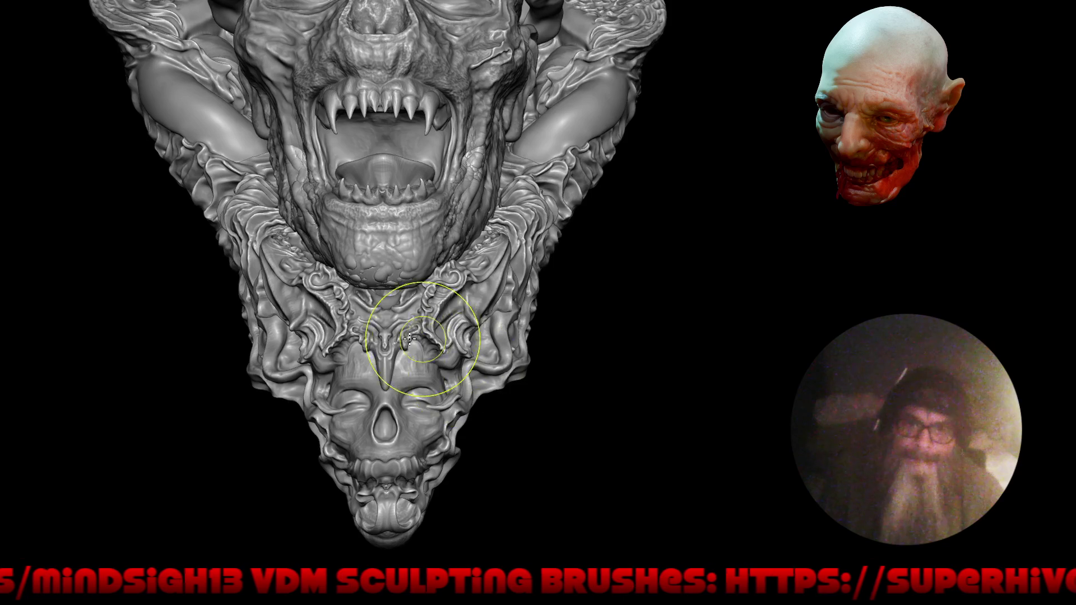
alt+drag(432, 313, 510, 240)
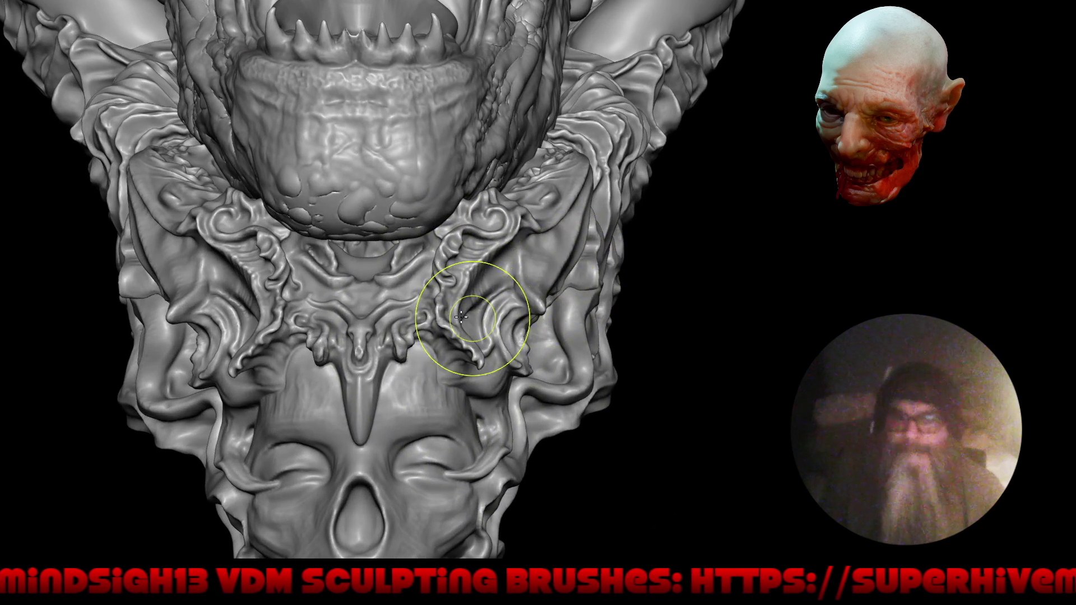
right_drag(467, 315, 433, 360)
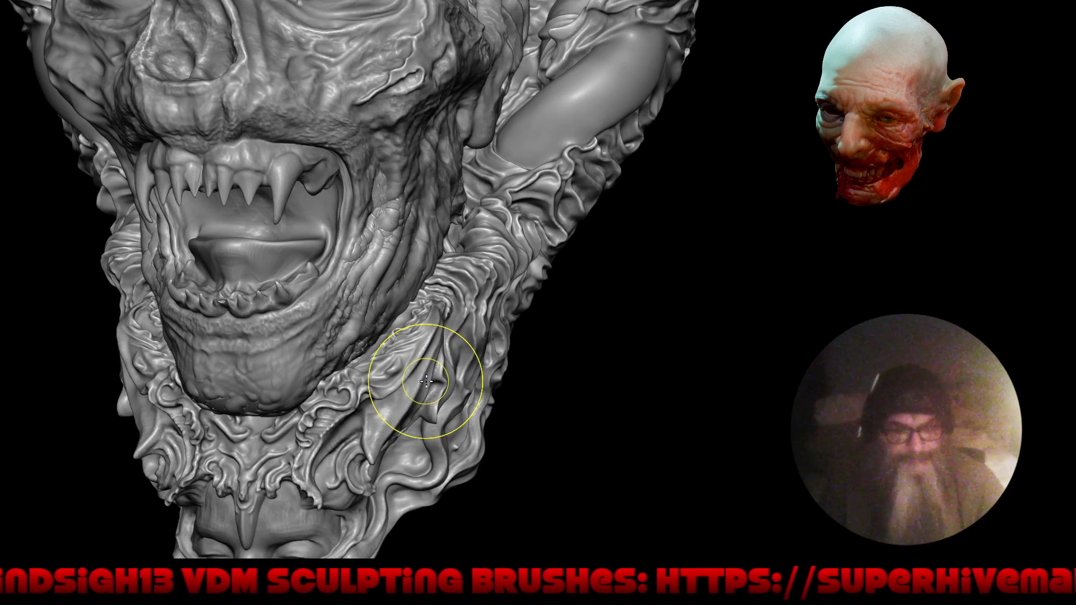
key(x)
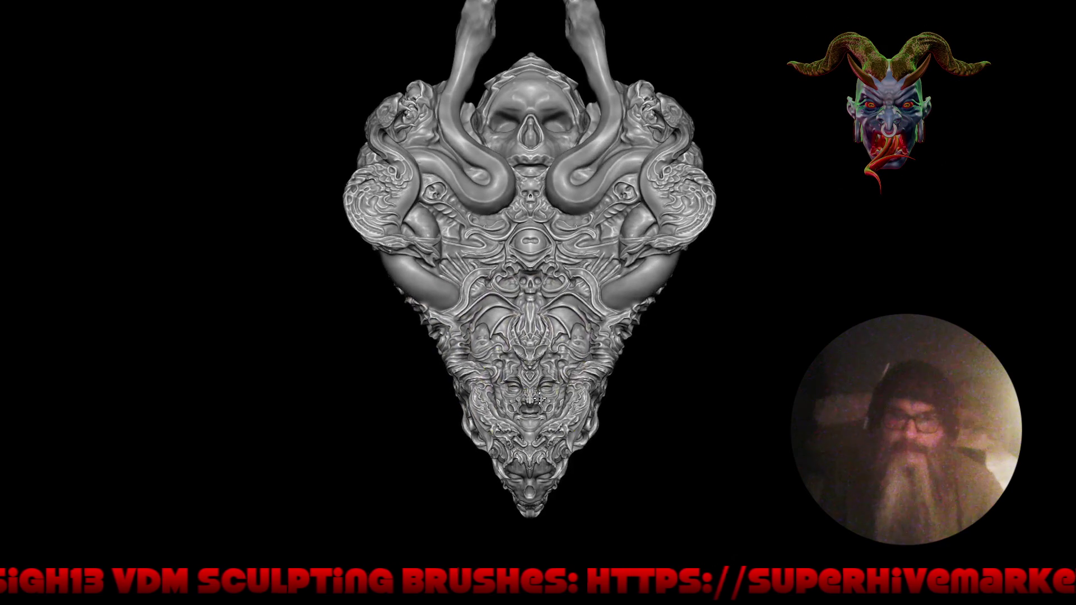
alt+right_drag(500, 394, 480, 390)
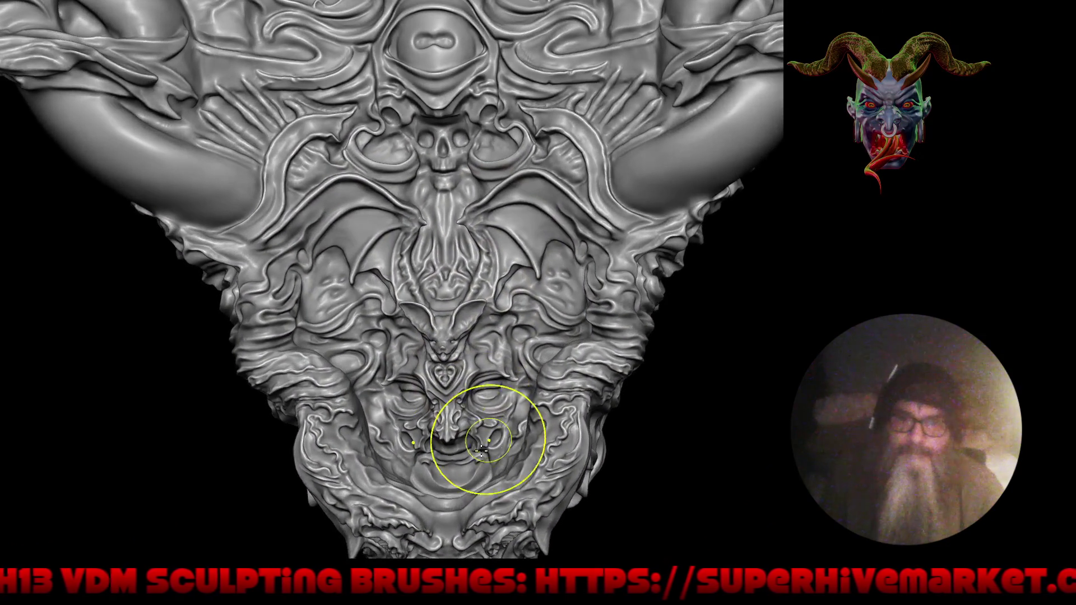
mouse_move(480, 440)
alt+right_down()
mouse_move(497, 428)
mouse_move(505, 312)
mouse_move(548, 366)
mouse_move(516, 416)
mouse_move(531, 409)
mouse_move(519, 372)
alt+right_up()
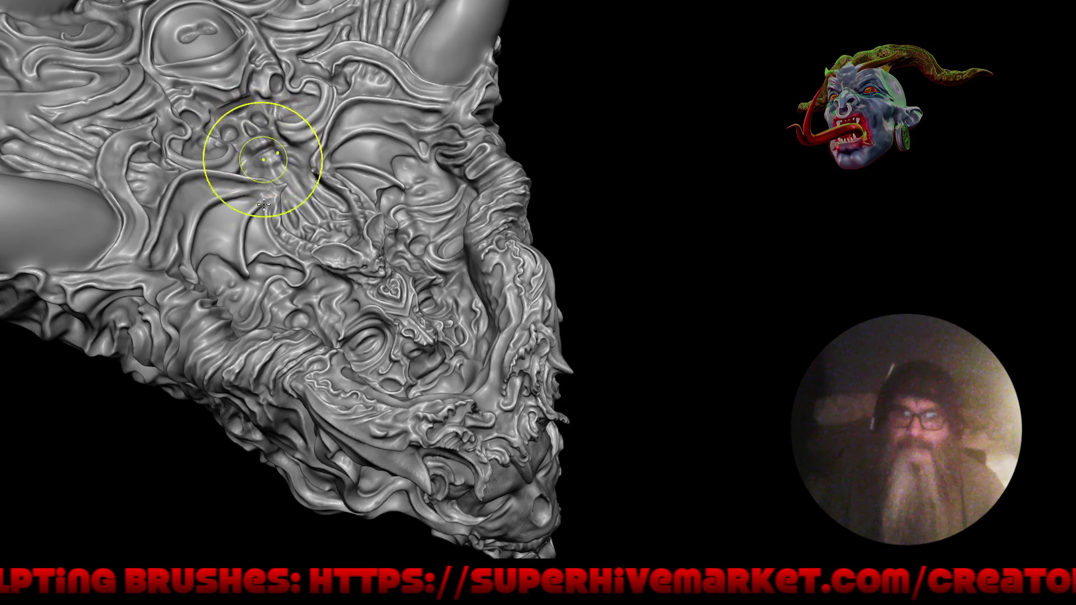
right_drag(360, 432, 363, 437)
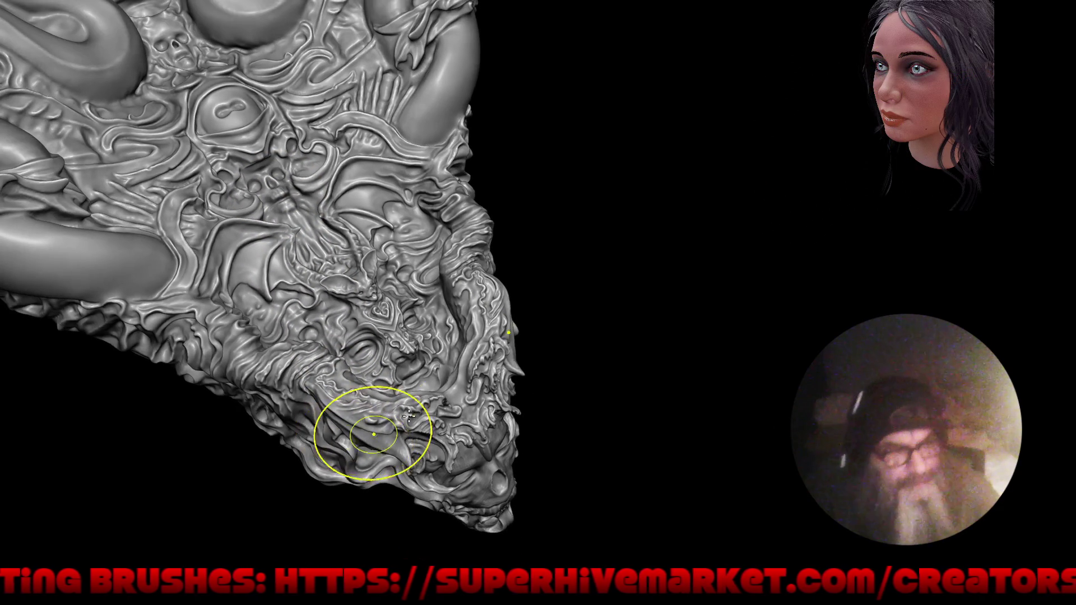
mouse_move(558, 344)
right_down()
mouse_move(570, 327)
mouse_move(595, 368)
mouse_move(552, 324)
right_up()
mouse_move(516, 396)
right_down()
mouse_move(547, 356)
mouse_move(379, 289)
mouse_move(391, 220)
mouse_move(375, 268)
right_up()
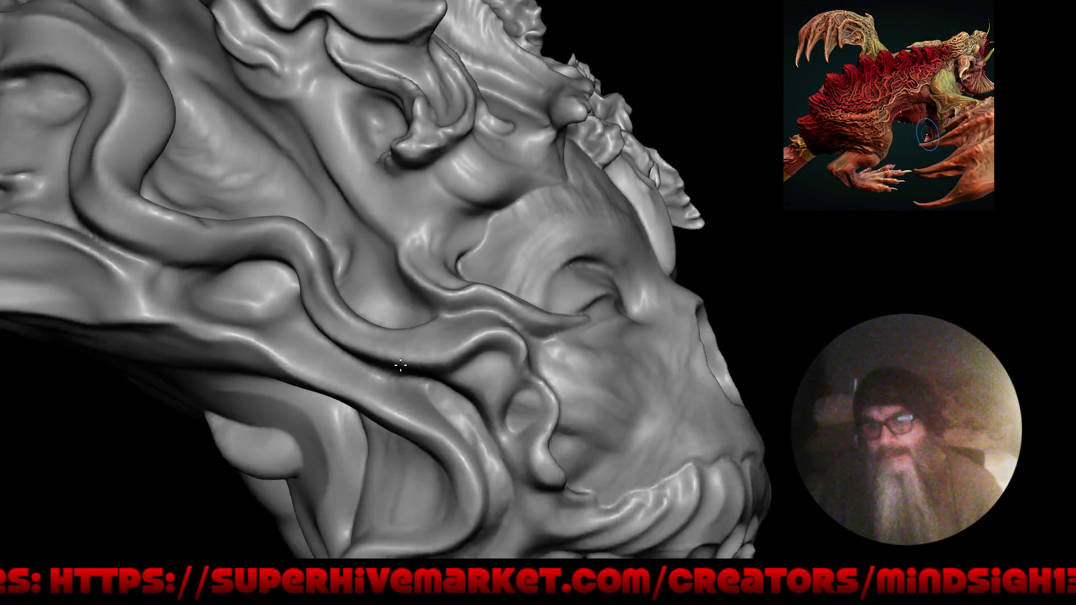
mouse_move(429, 343)
alt+right_down()
mouse_move(456, 432)
mouse_move(404, 343)
alt+right_up()
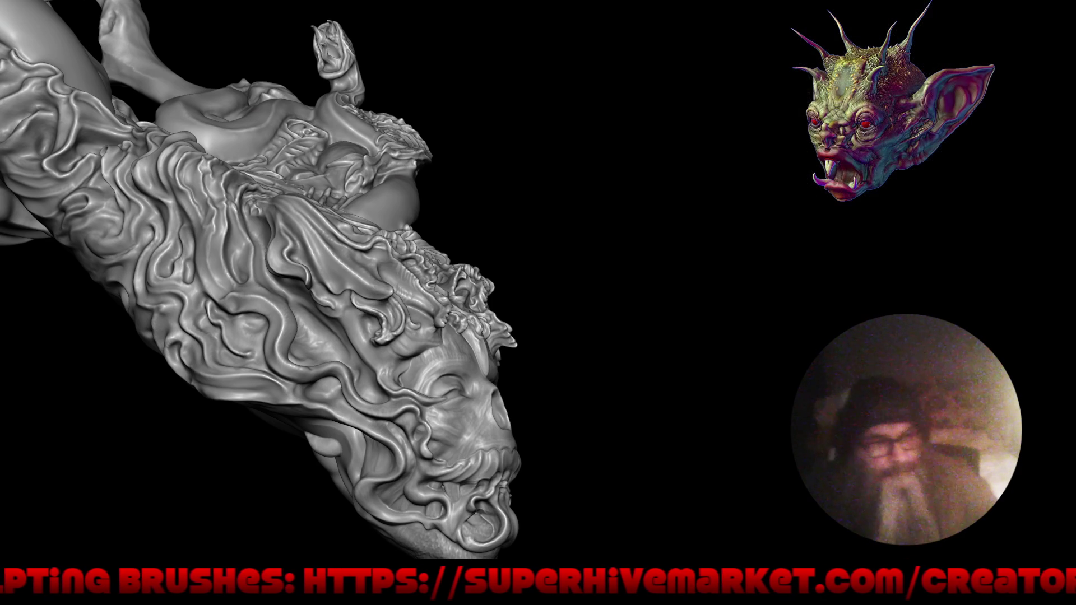
drag(720, 396, 632, 510)
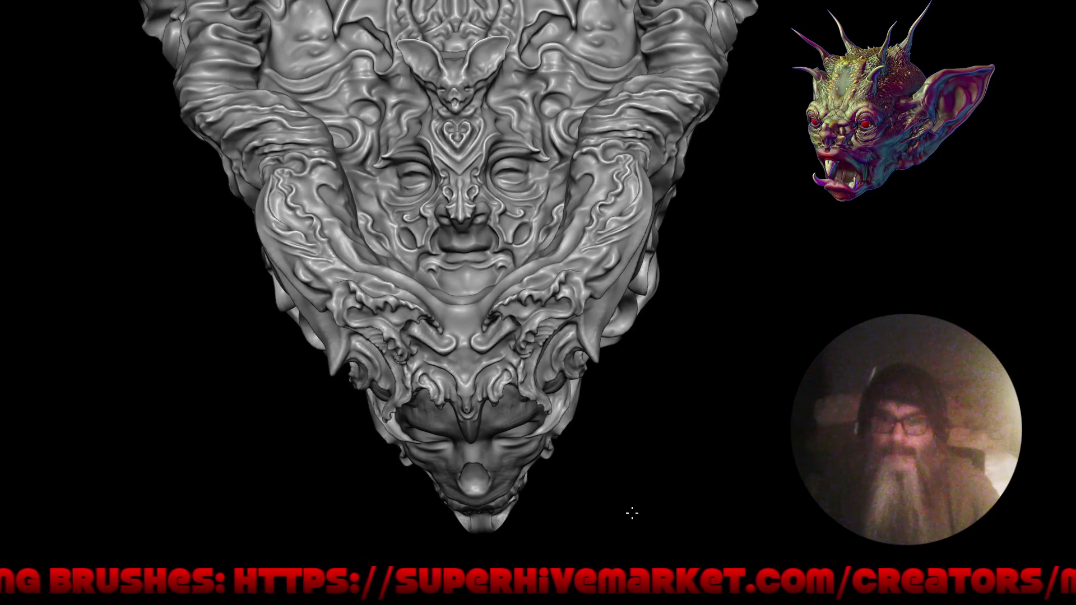
drag(666, 428, 550, 476)
scroll(577, 396, down, 5)
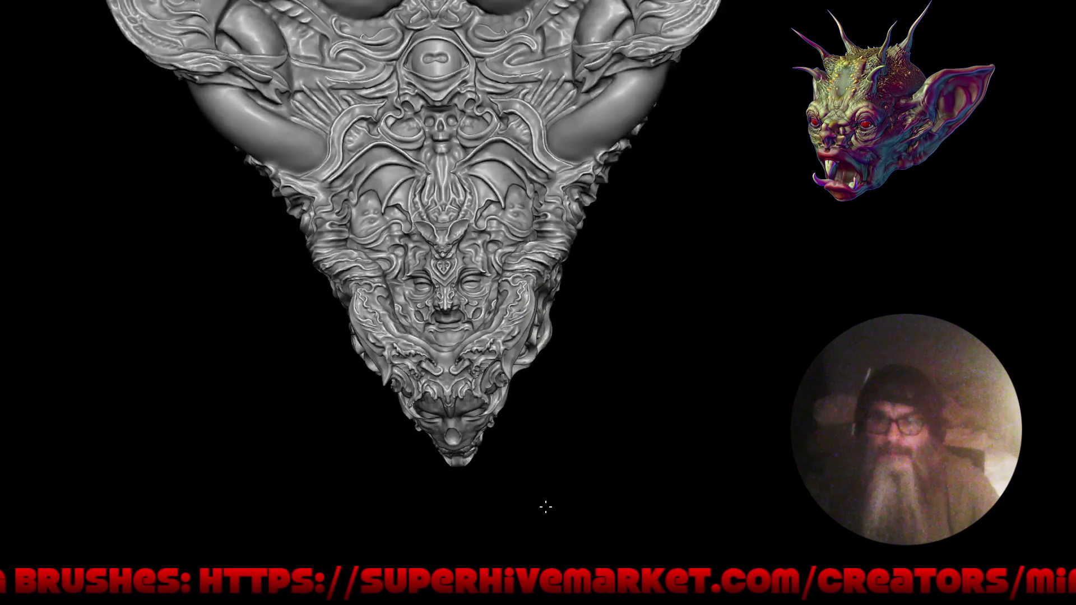
drag(594, 353, 560, 444)
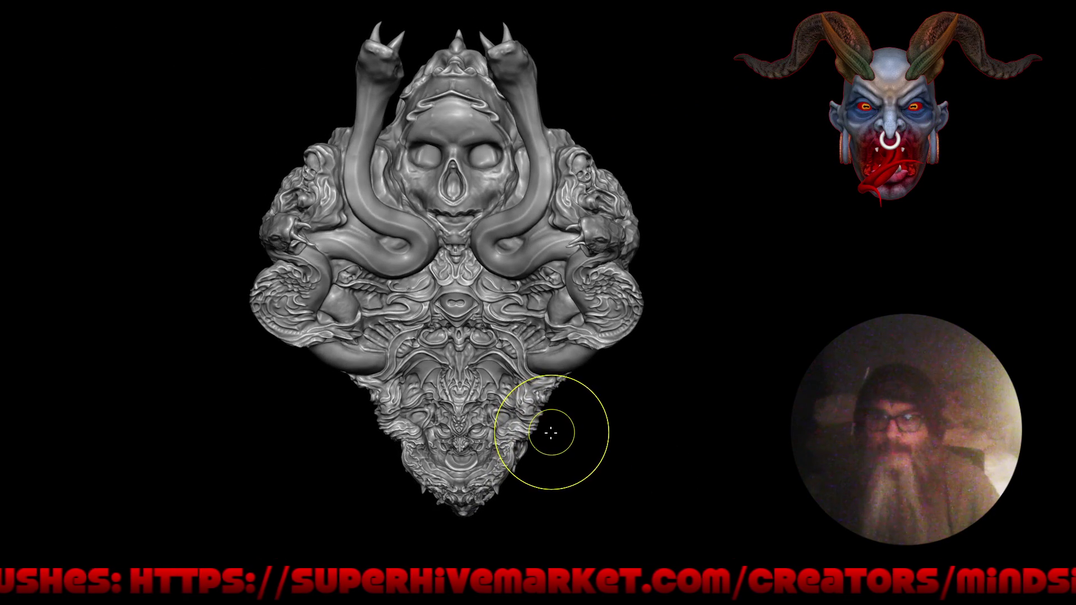
mouse_move(555, 434)
mouse_down()
mouse_move(631, 348)
mouse_move(716, 328)
mouse_move(576, 385)
mouse_move(718, 322)
mouse_move(790, 334)
mouse_move(651, 337)
mouse_move(478, 184)
mouse_move(418, 275)
mouse_up()
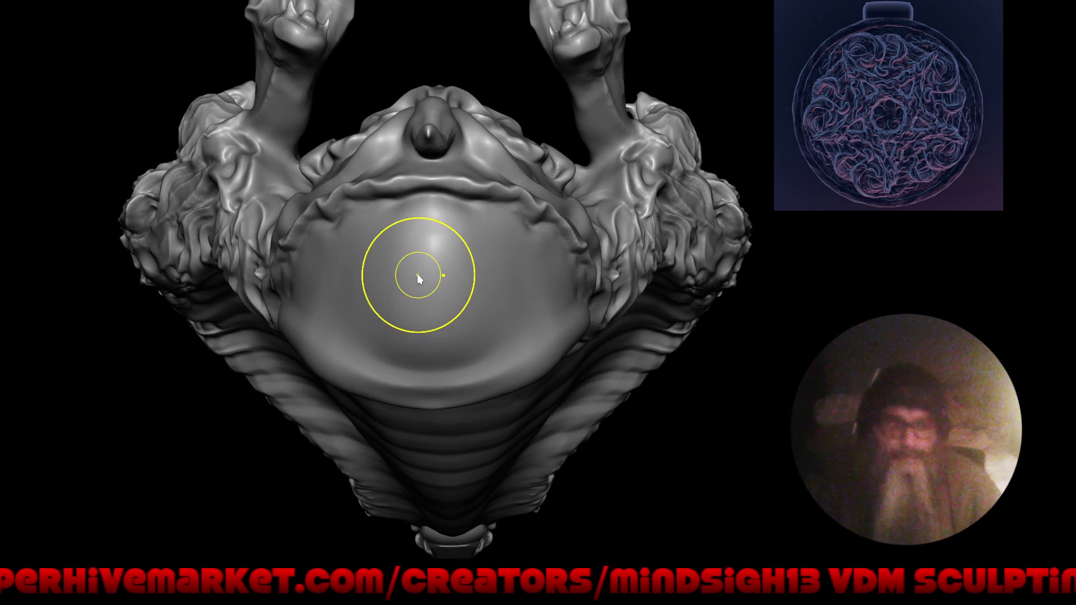
- With the Draw Sharp brush from Quick Favorites, stamp and detail a mouth shape on the underside centre
key(q)
click(415, 274)
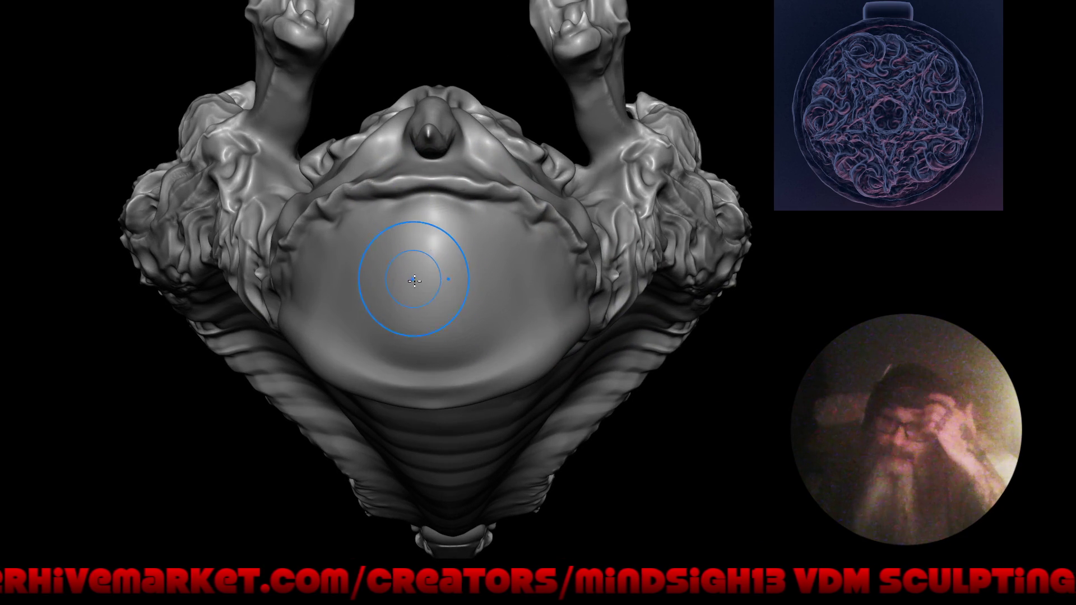
click(430, 281)
scroll(444, 344, down, 2)
scroll(444, 344, up, 1)
scroll(459, 240, up, 1)
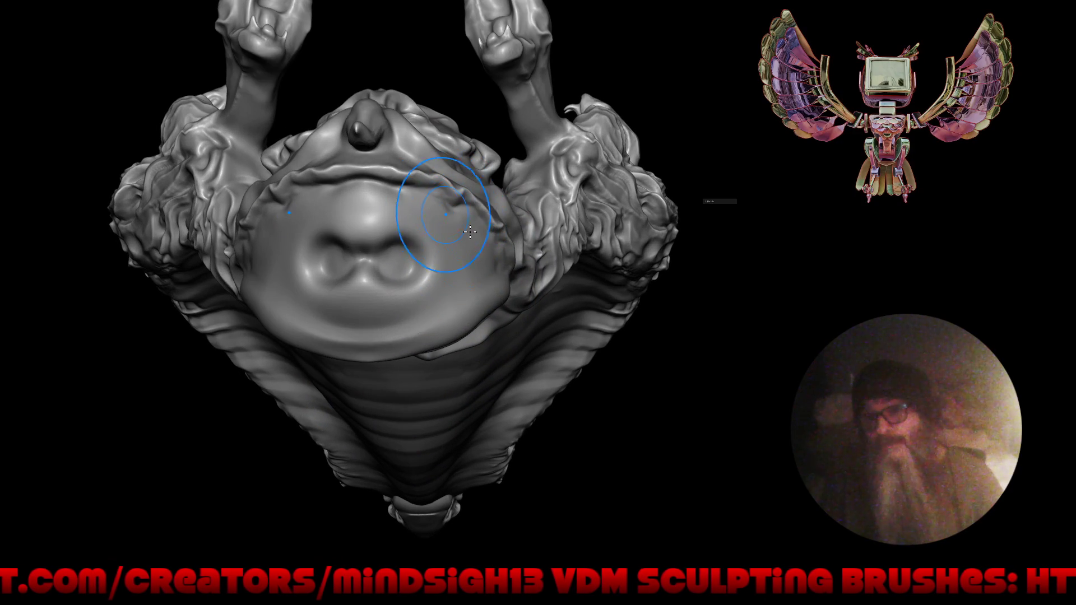
drag(396, 195, 413, 196)
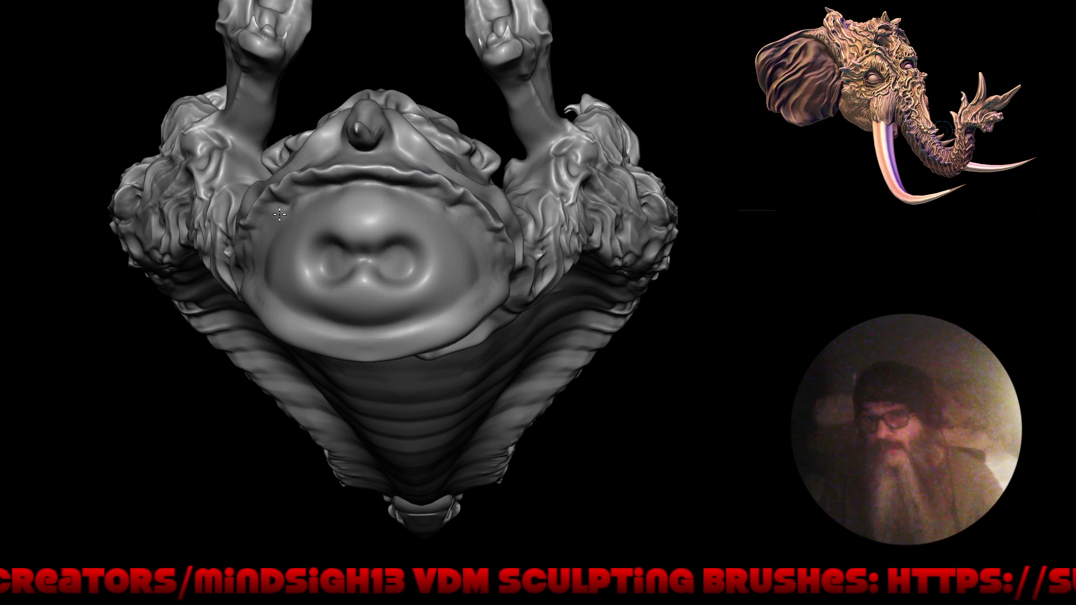
- Stamp a ring-shaped dent into the mouth and reshape it into a tighter puckered form
mouse_move(336, 216)
right_down()
mouse_move(389, 284)
mouse_move(361, 240)
mouse_move(389, 233)
mouse_move(337, 228)
right_up()
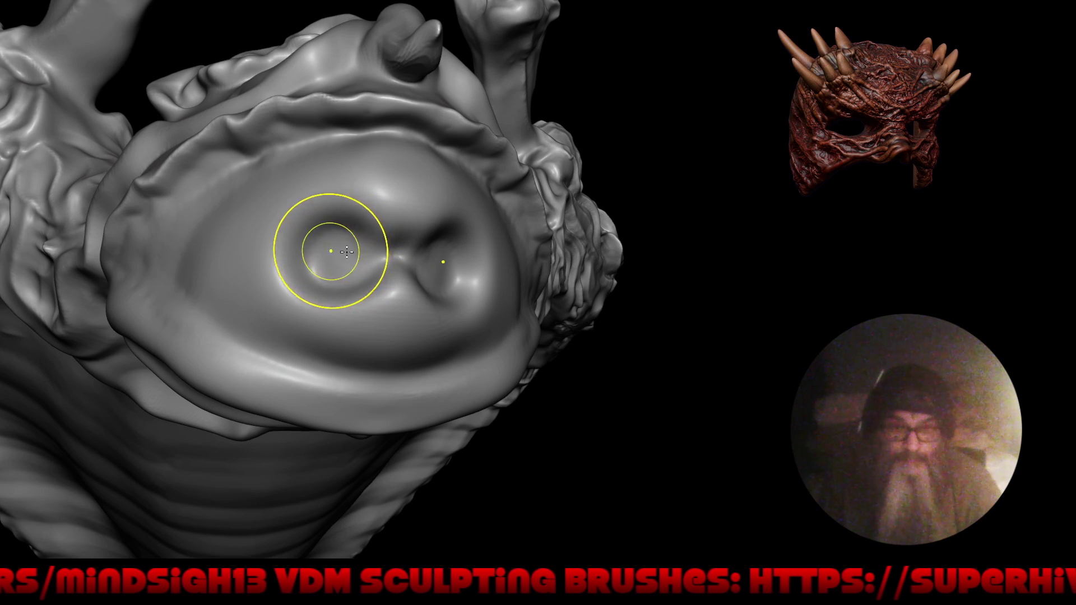
drag(347, 252, 342, 261)
drag(399, 241, 452, 252)
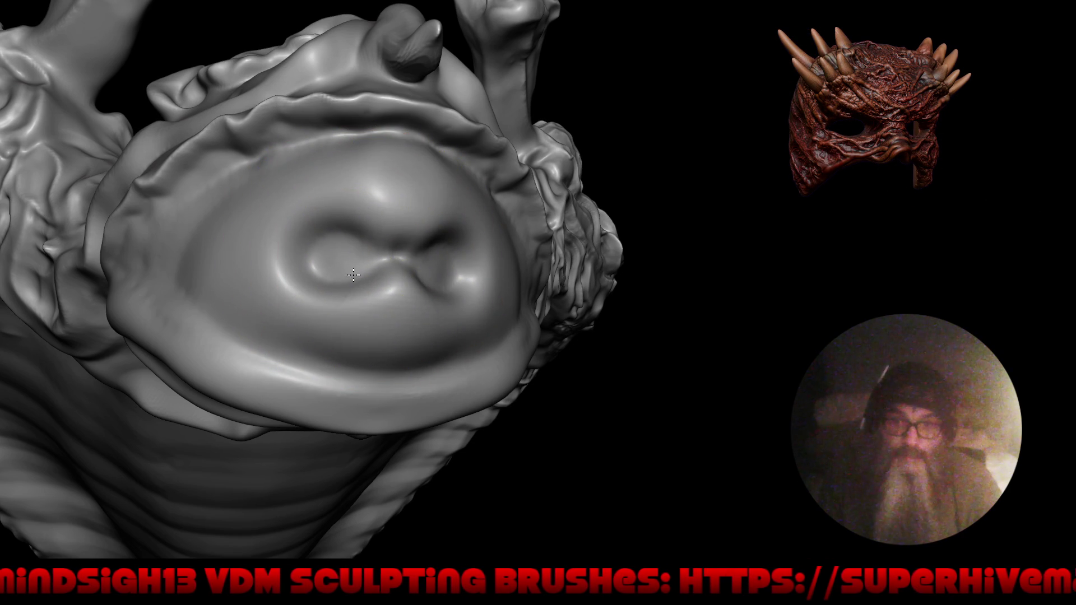
mouse_move(337, 267)
mouse_down()
mouse_move(383, 274)
mouse_move(410, 259)
mouse_up()
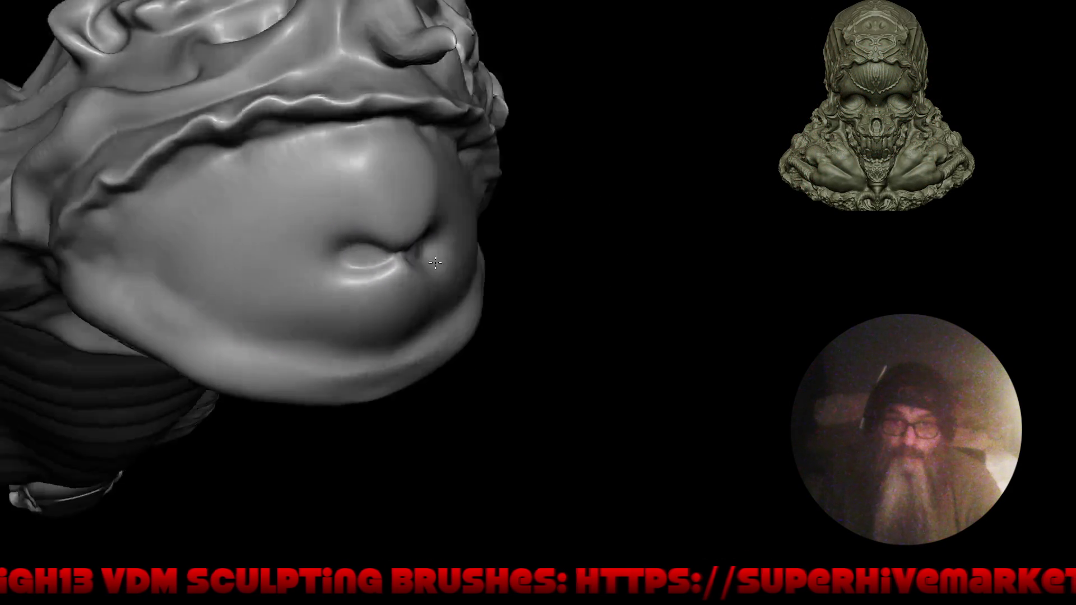
mouse_move(385, 257)
middle_down()
mouse_move(391, 177)
mouse_move(372, 216)
middle_up()
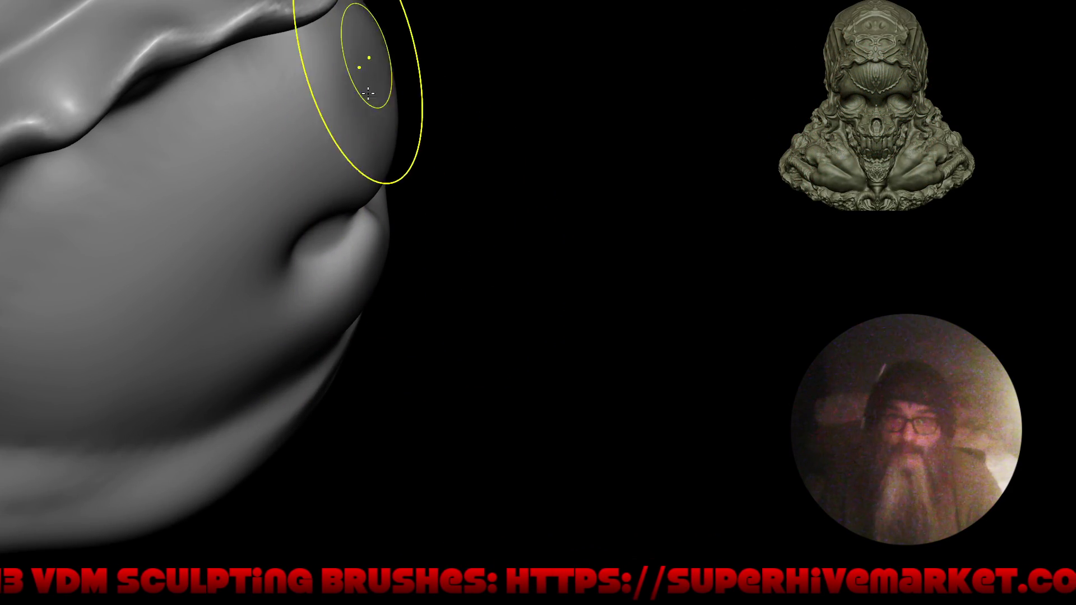
middle_drag(367, 79, 379, 193)
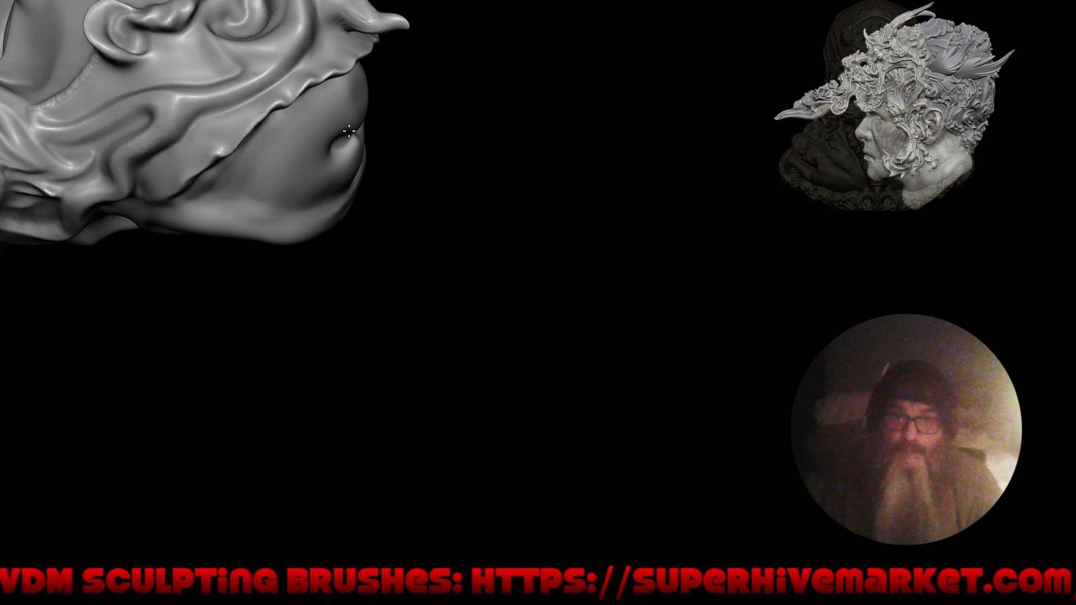
mouse_move(362, 134)
middle_down()
mouse_move(404, 229)
mouse_move(417, 304)
middle_up()
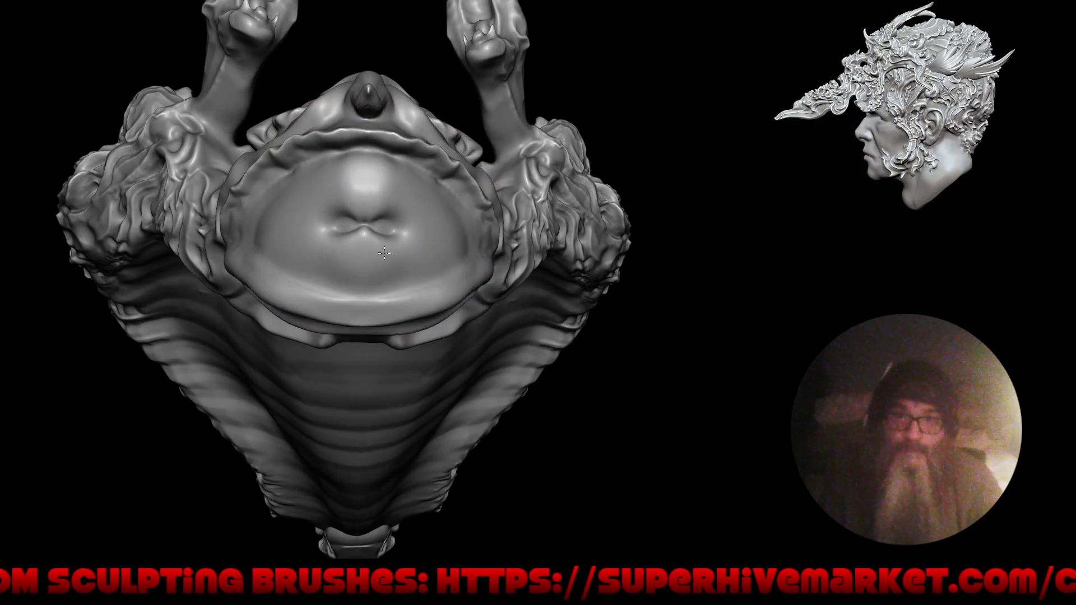
- Pick Draw Sharp from Quick Favorites and resize its brush radius
key(shift+space)
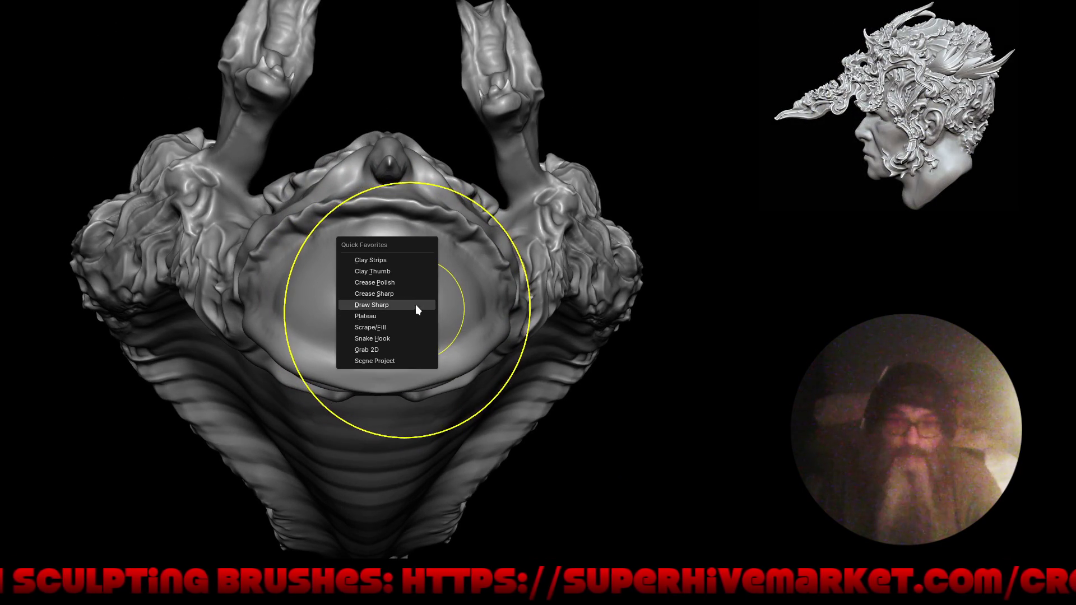
click(416, 305)
key(f)
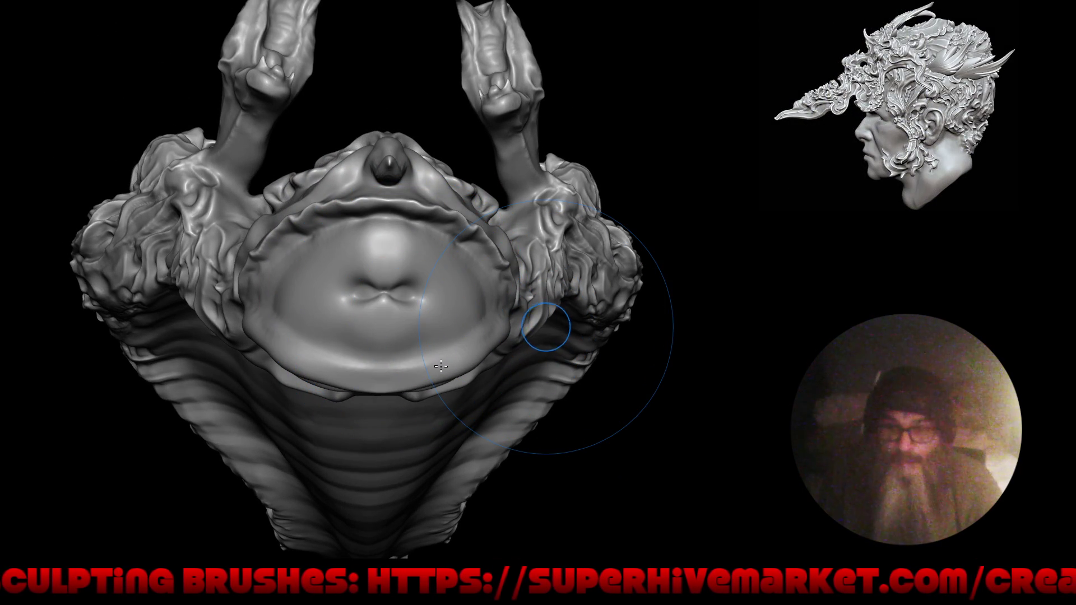
click(434, 373)
- Carve a sharp crease along the underside mouth rim and check the Stroke settings popover
middle_drag(511, 348, 575, 276)
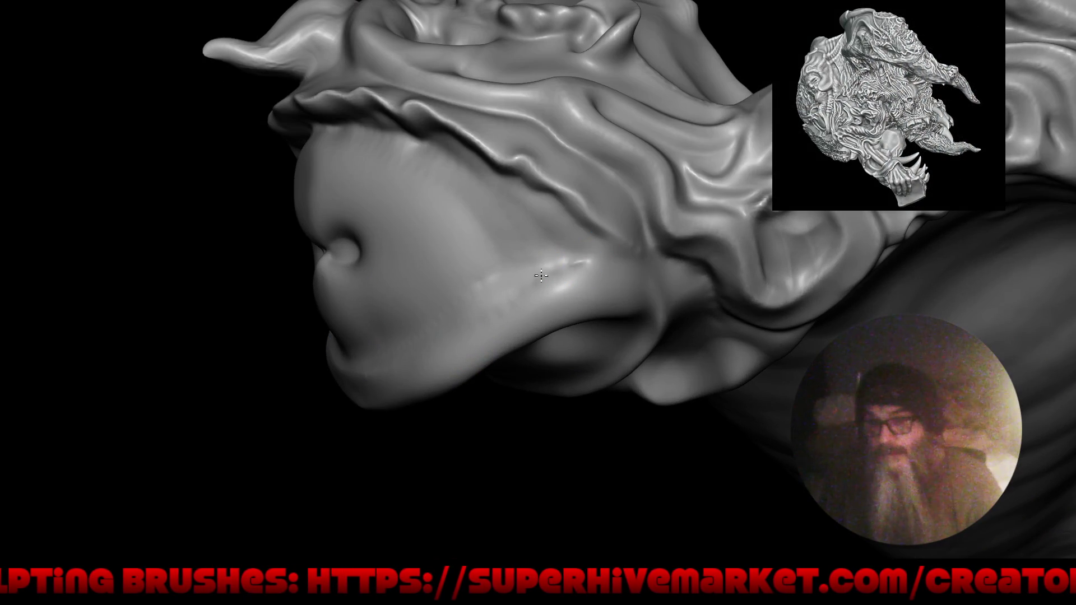
drag(540, 275, 470, 317)
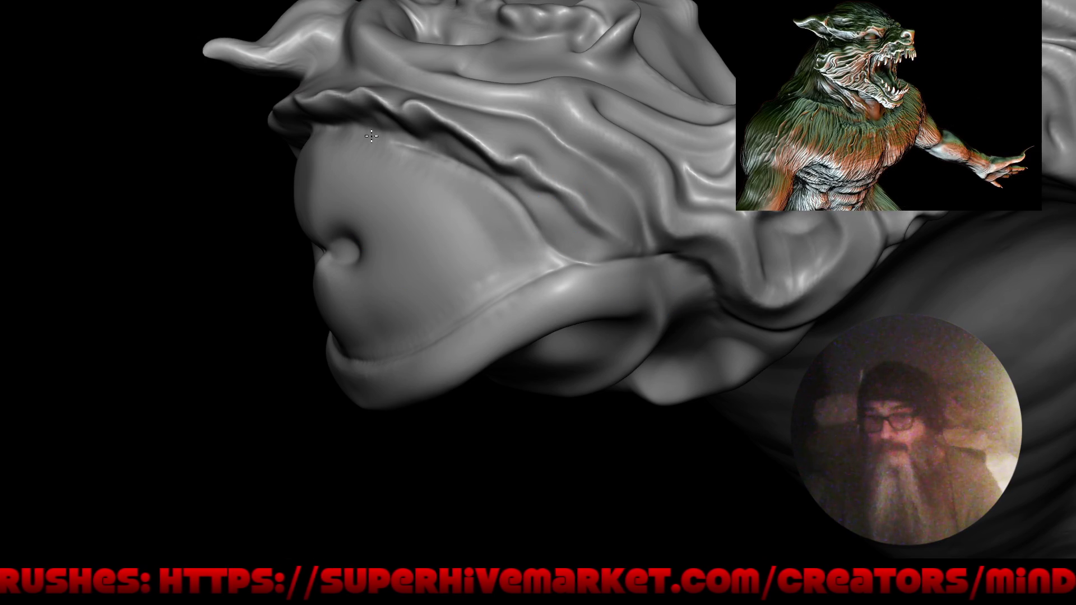
mouse_move(279, 255)
middle_down()
mouse_move(433, 253)
mouse_move(512, 428)
mouse_move(483, 384)
middle_up()
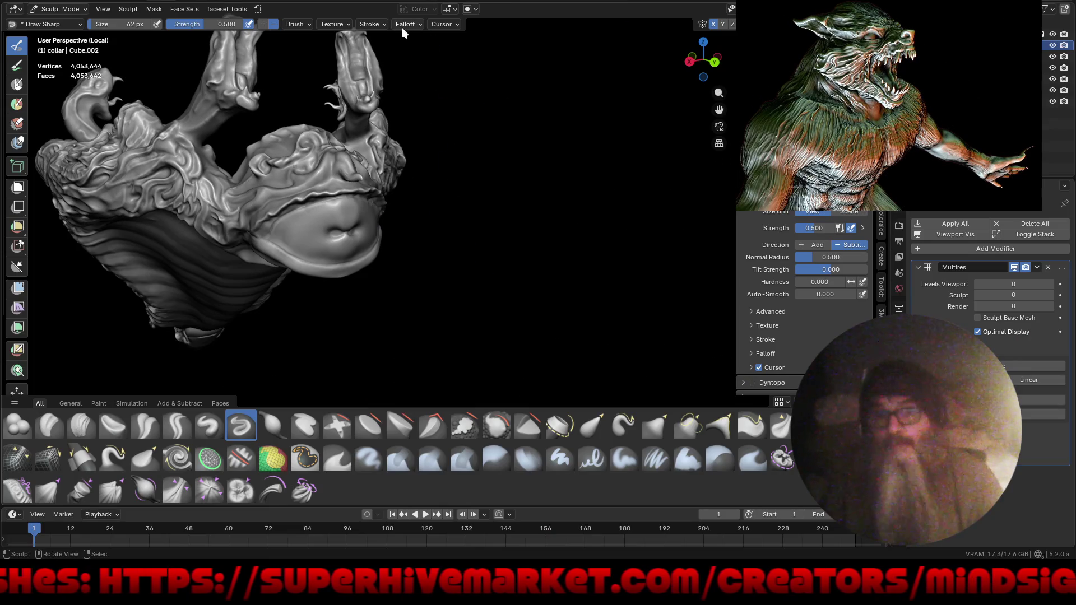
click(371, 25)
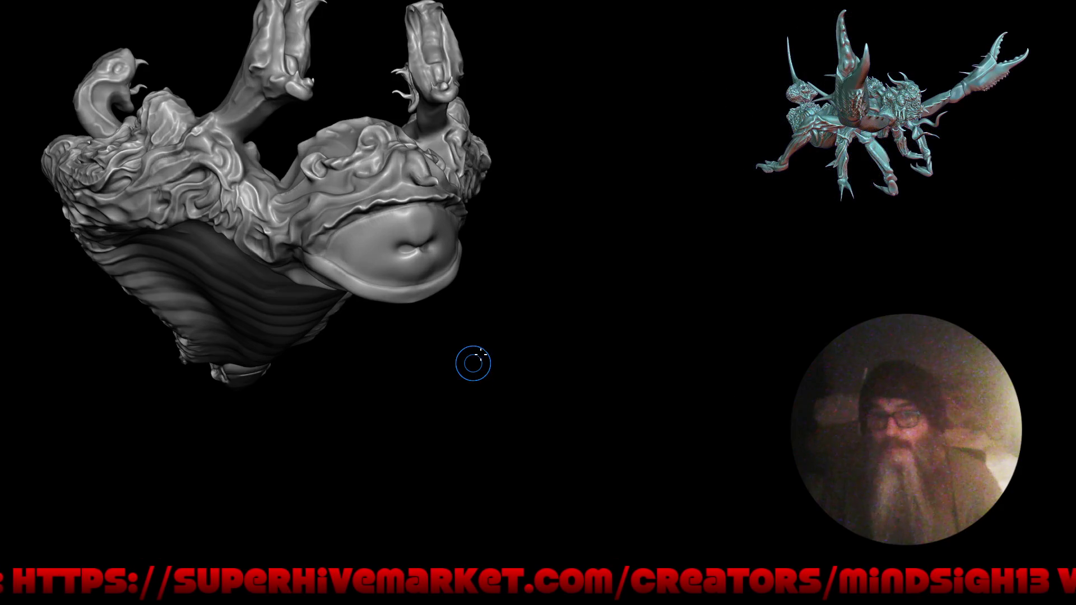
- Orbit and zoom out to a three-quarter view showing the skull-and-serpent side
middle_drag(473, 360, 476, 302)
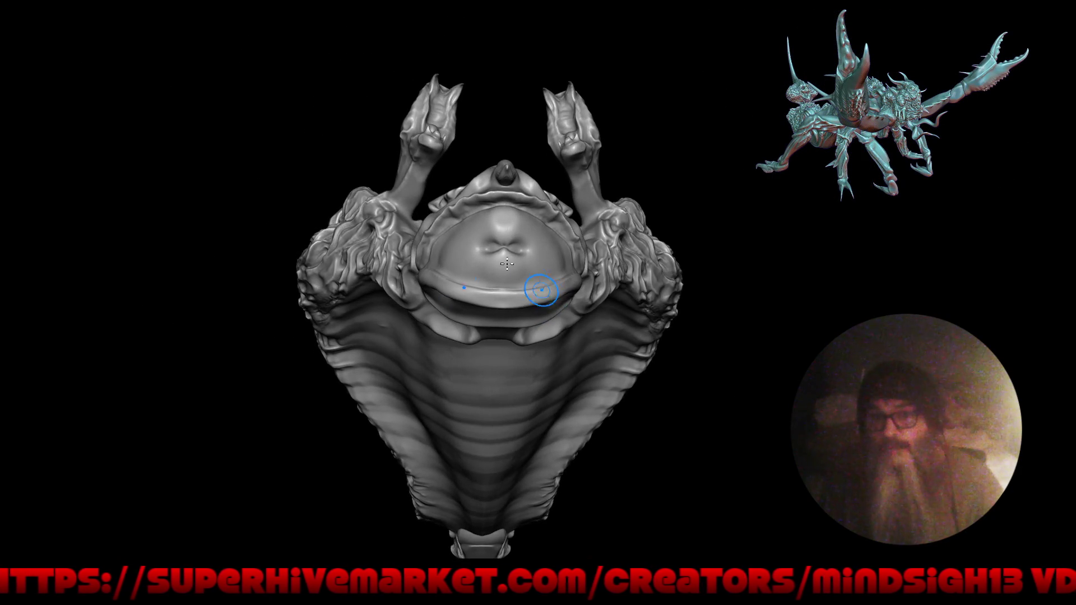
scroll(479, 277, up, 2)
scroll(500, 213, up, 2)
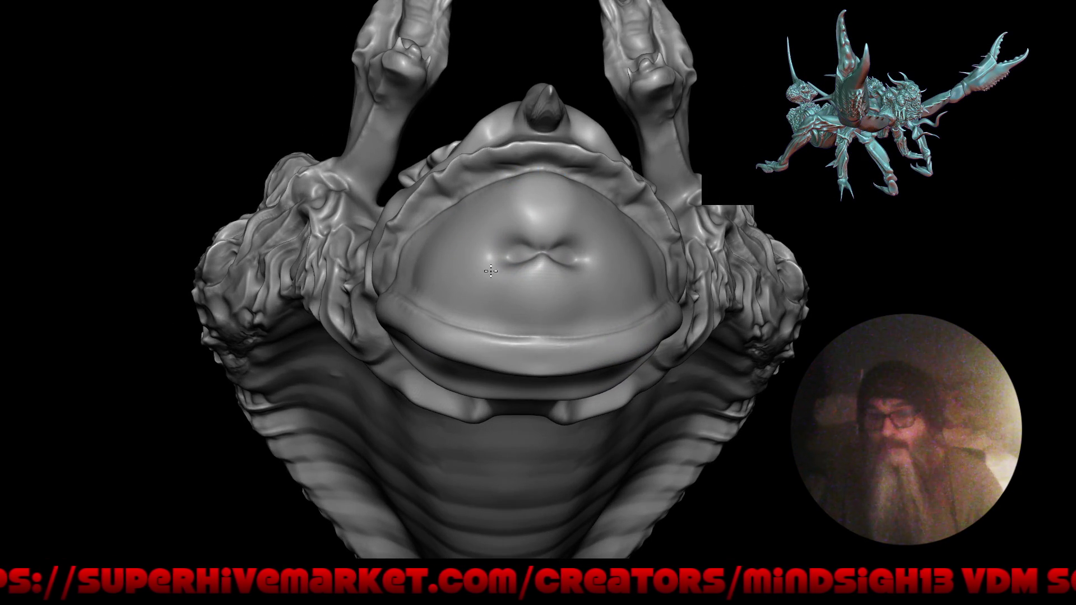
scroll(454, 395, down, 4)
mouse_move(449, 408)
middle_down()
mouse_move(494, 390)
mouse_move(541, 389)
mouse_move(572, 359)
mouse_move(713, 379)
mouse_move(685, 384)
mouse_move(709, 387)
mouse_move(723, 423)
mouse_move(692, 442)
mouse_move(712, 320)
mouse_move(703, 317)
middle_up()
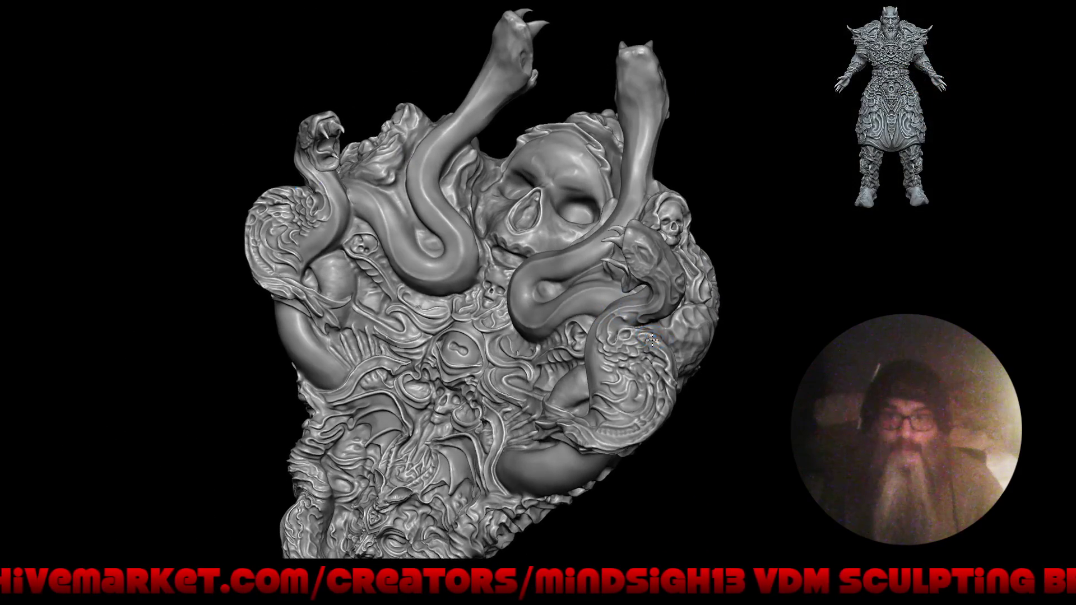
- Rotate past the serpent side and demon face, ending on the fanged zombie head in profile
middle_drag(654, 344, 579, 274)
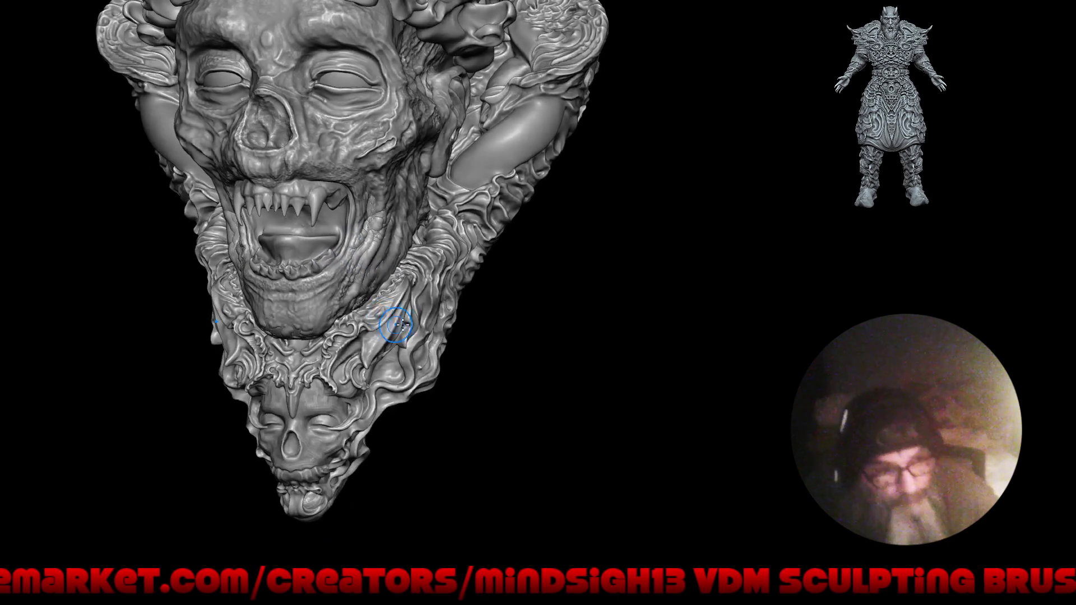
middle_drag(396, 324, 488, 326)
drag(488, 326, 461, 345)
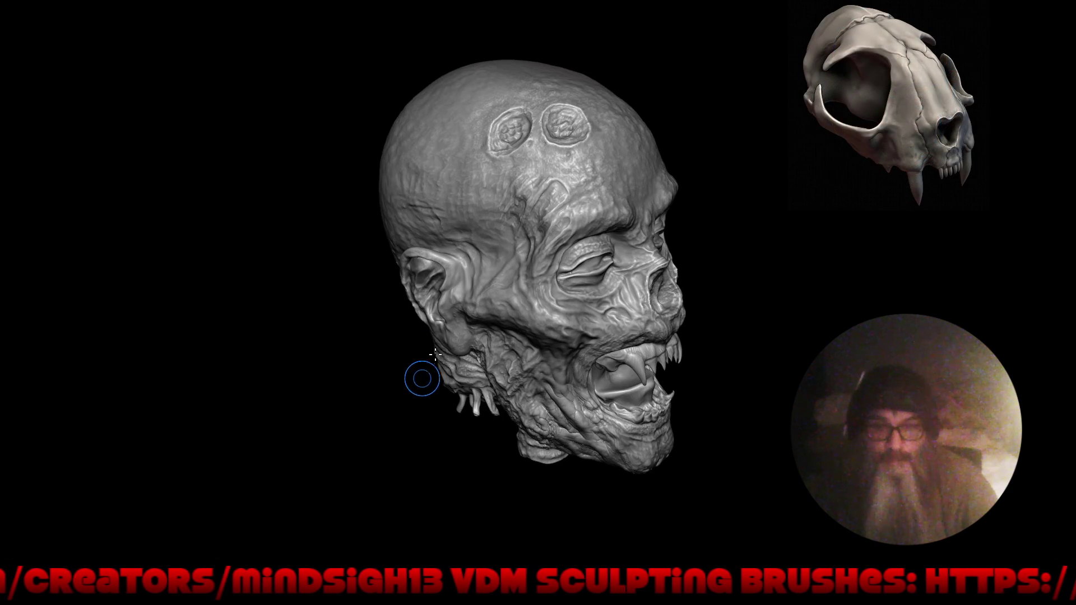
mouse_move(422, 379)
mouse_down()
mouse_move(517, 261)
mouse_move(643, 314)
mouse_move(671, 333)
mouse_move(651, 343)
mouse_move(661, 341)
mouse_up()
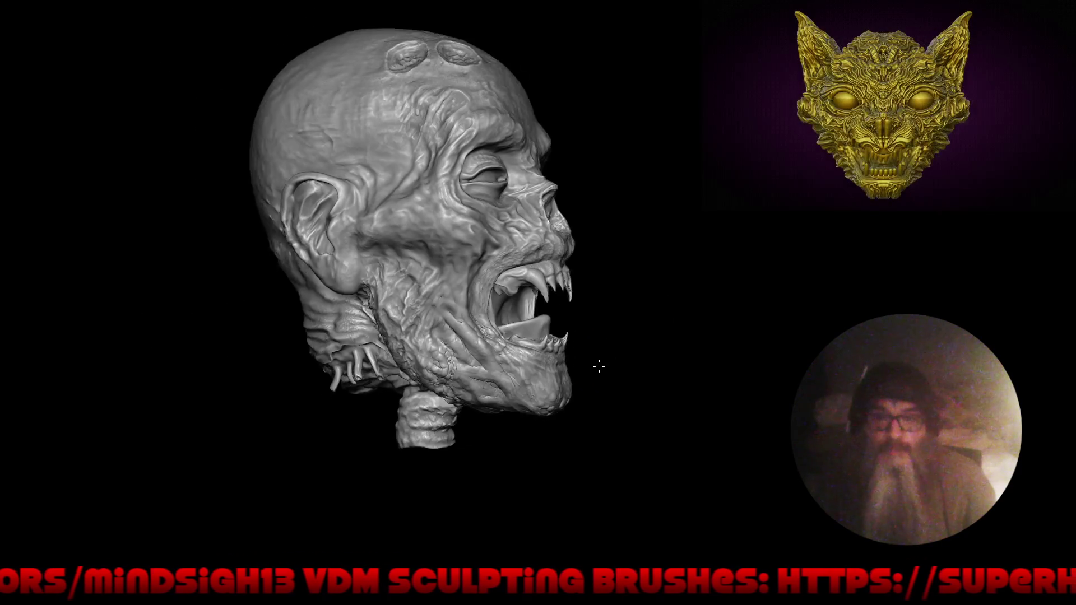
drag(602, 366, 573, 360)
mouse_move(644, 325)
mouse_down()
mouse_move(528, 343)
mouse_move(634, 329)
mouse_move(501, 356)
mouse_move(507, 402)
mouse_move(499, 392)
mouse_up()
middle_drag(495, 389, 533, 373)
key(ctrl+alt+space)
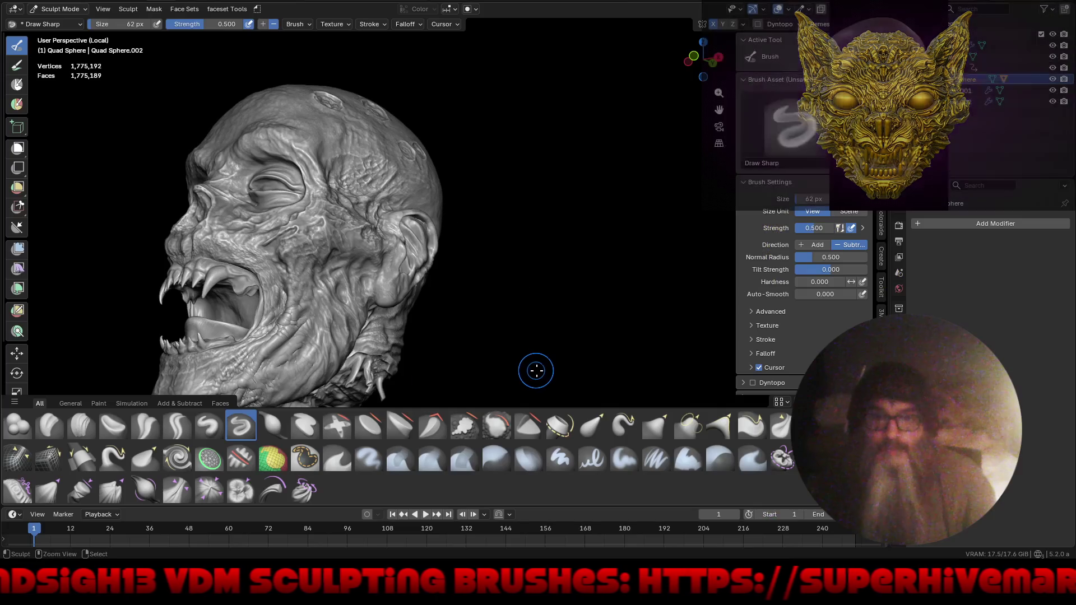
middle_drag(473, 329, 486, 239)
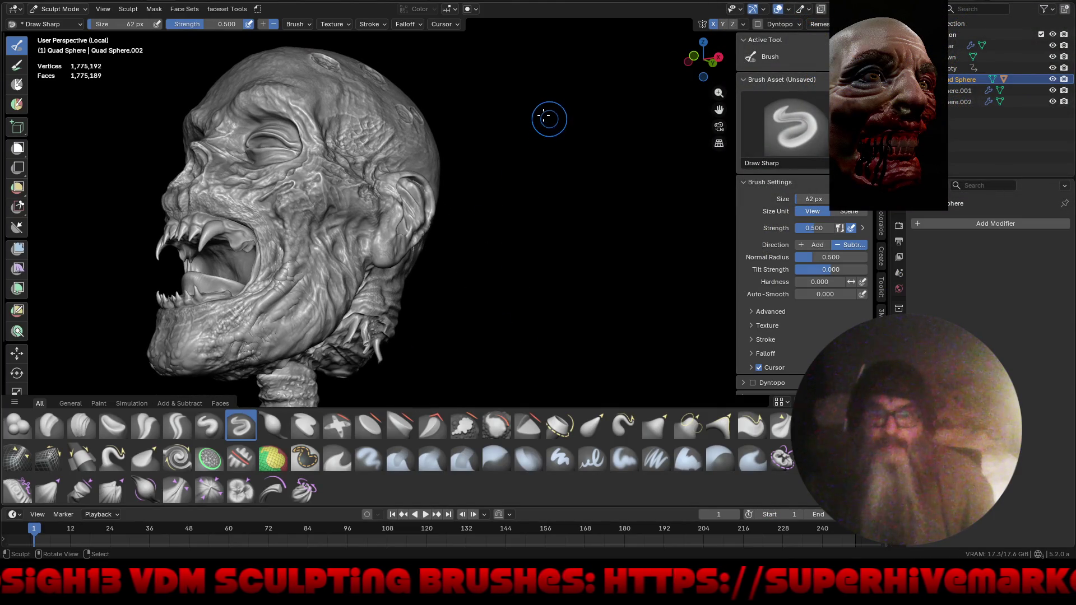
mouse_move(622, 111)
middle_down()
mouse_move(437, 244)
mouse_move(482, 264)
mouse_move(512, 255)
mouse_move(442, 224)
mouse_move(407, 232)
mouse_move(409, 241)
mouse_move(413, 231)
middle_up()
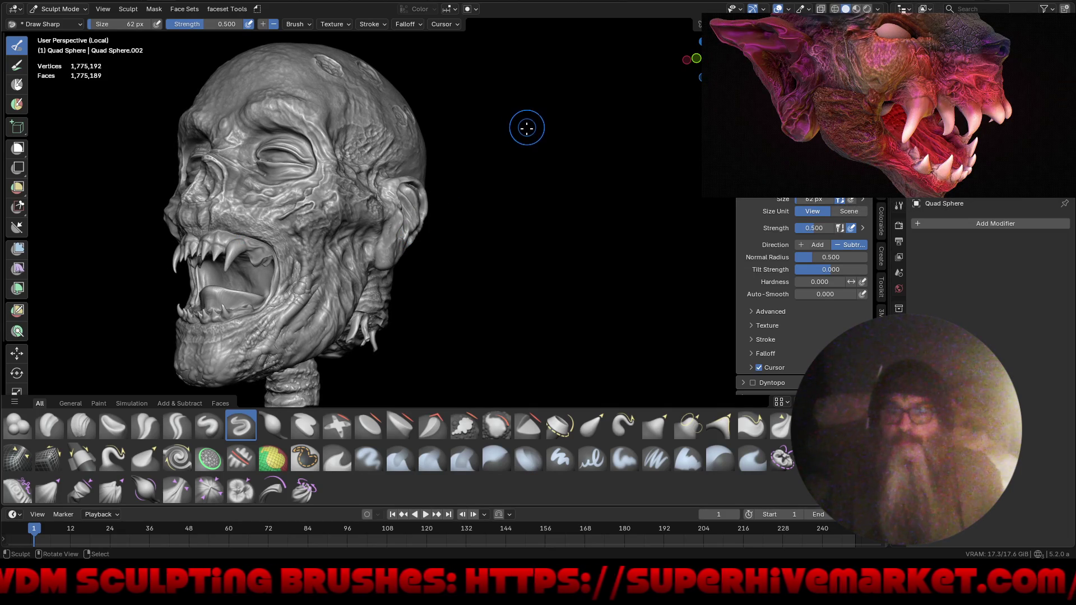
- Set Viewport Shading to the glossy dark-red matcap for the zombie head
click(879, 9)
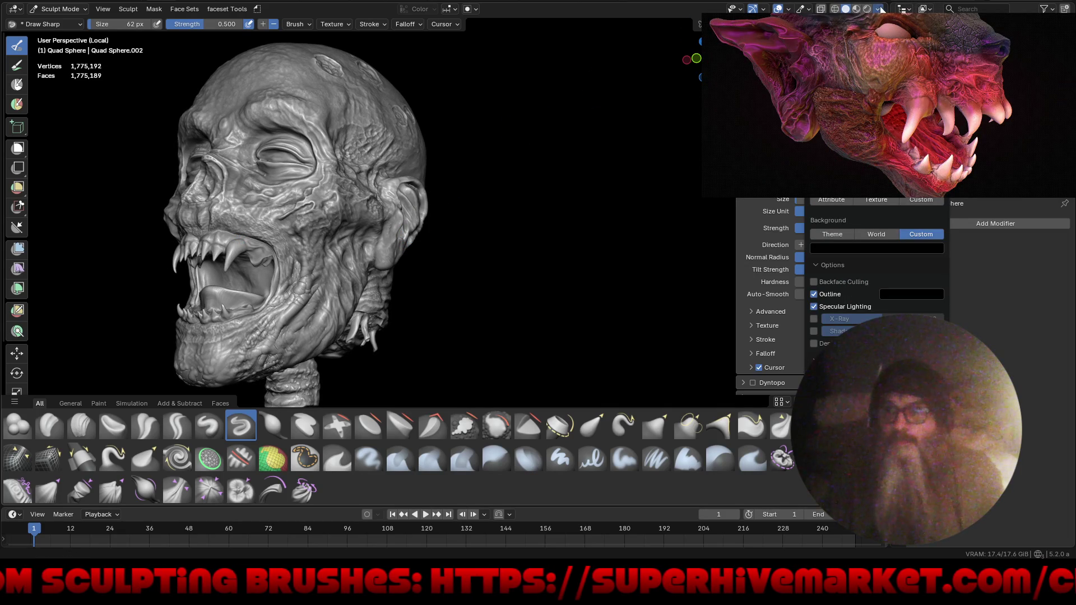
click(841, 84)
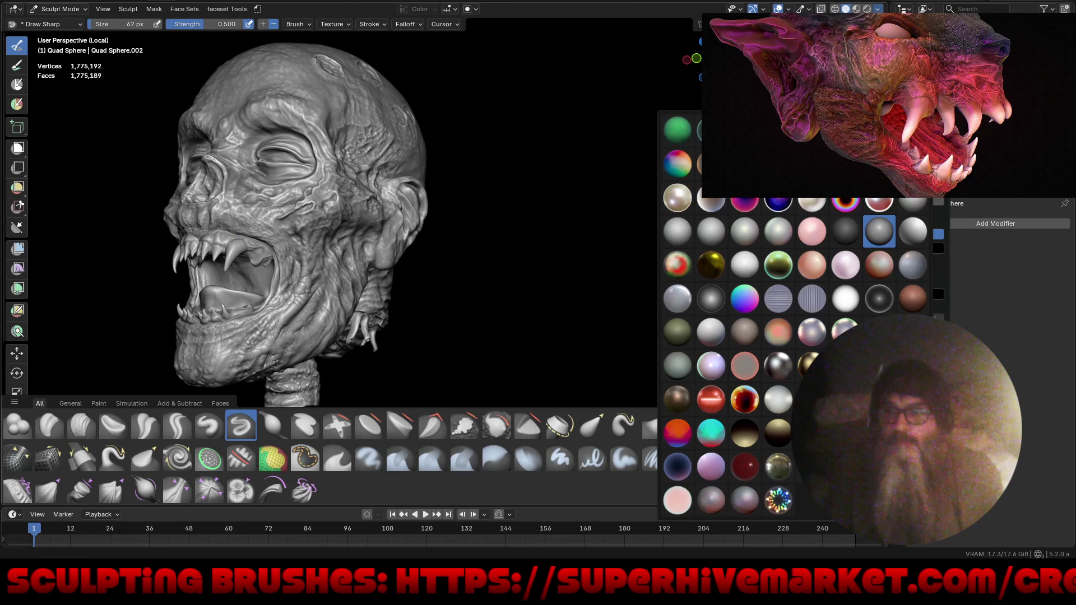
click(744, 467)
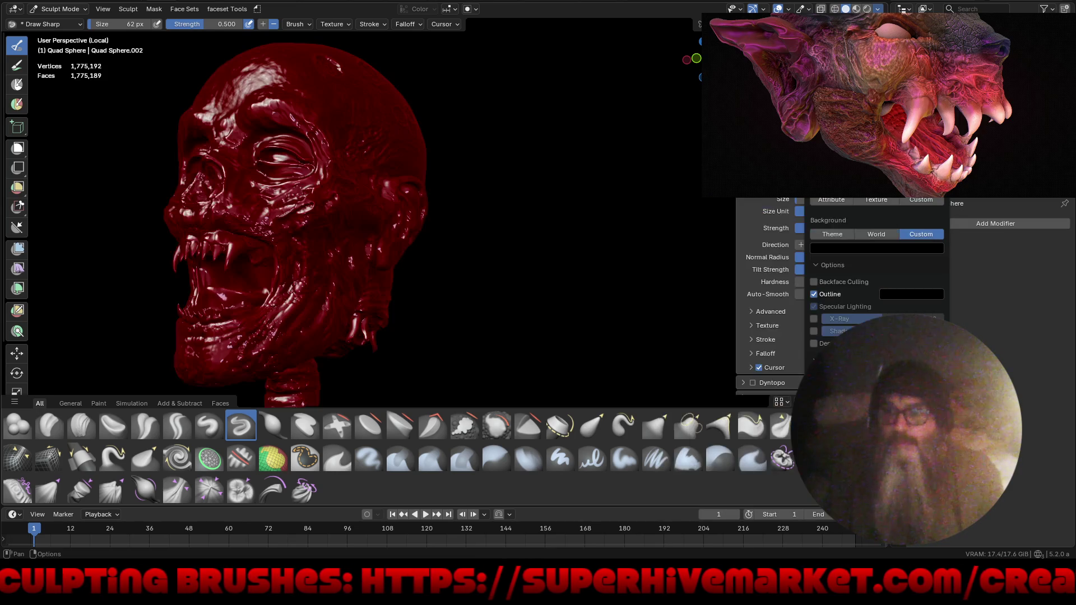
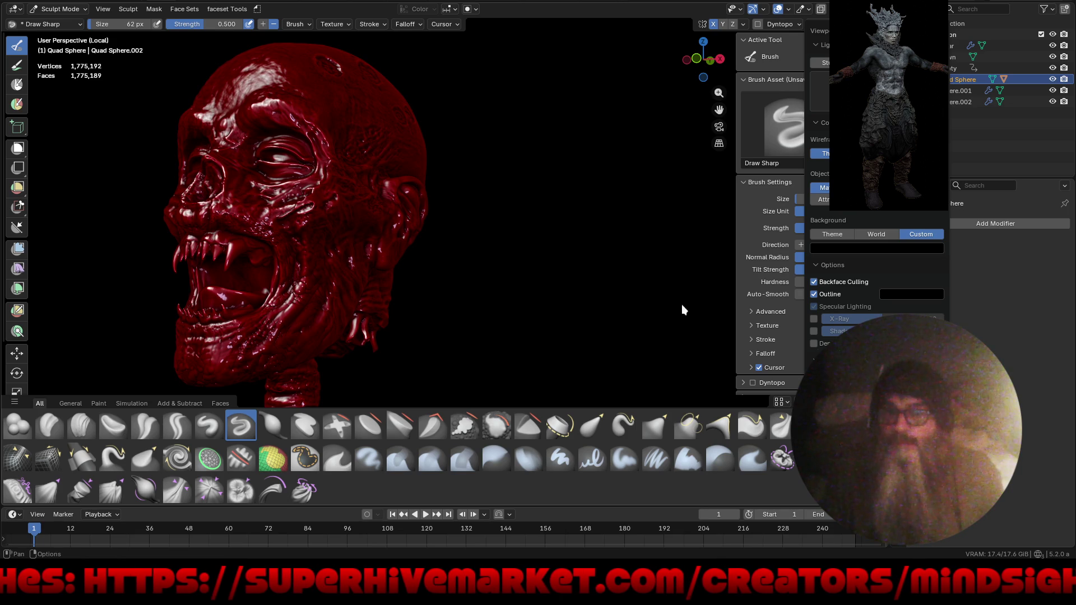
- Orbit the skull to a front view and bring up the mode pie to leave sculpting
mouse_move(509, 264)
middle_down()
mouse_move(544, 256)
mouse_move(446, 269)
mouse_move(540, 294)
mouse_move(349, 296)
mouse_move(407, 178)
middle_up()
scroll(541, 270, up, 2)
scroll(407, 178, up, 2)
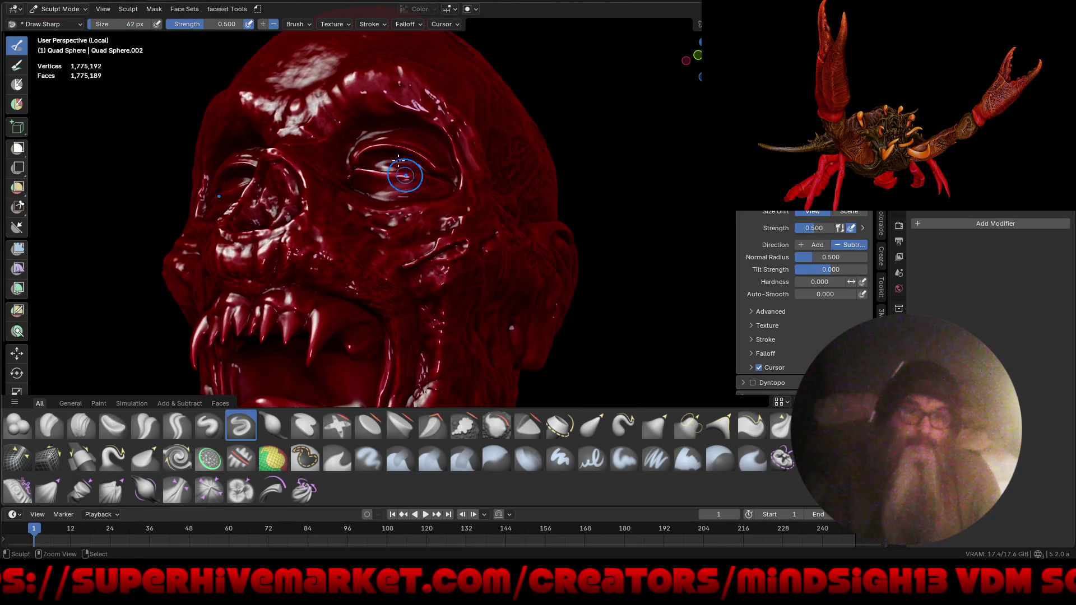
key(ctrl+Tab)
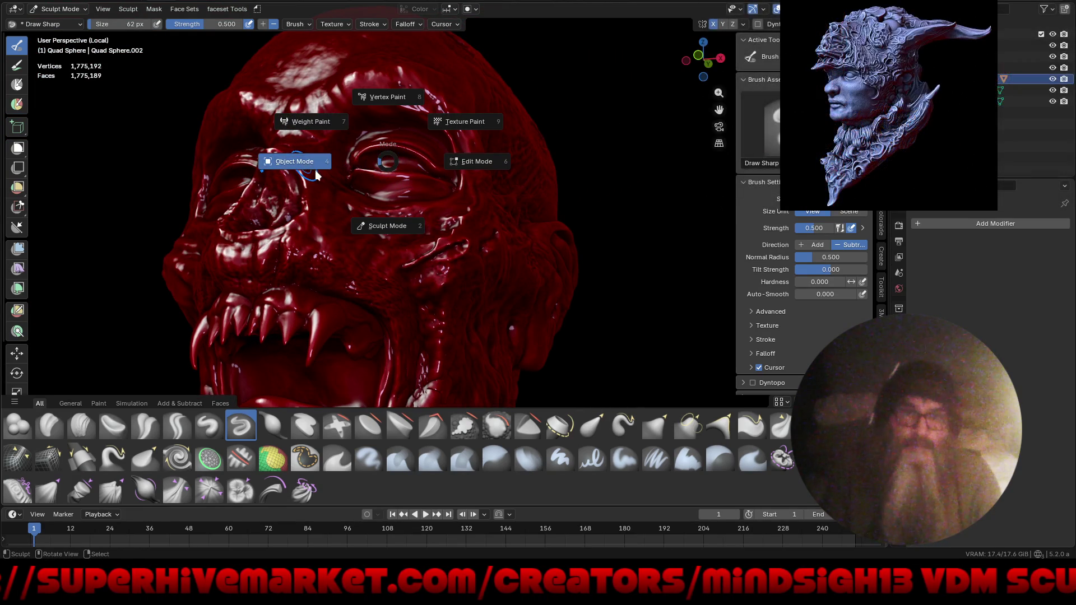
- Switch to Object Mode, exit local view and select the Sphere with the Quad Sphere head active
click(337, 161)
key(KP_Divide)
middle_drag(407, 220, 361, 240)
scroll(360, 239, up, 1)
scroll(370, 219, up, 2)
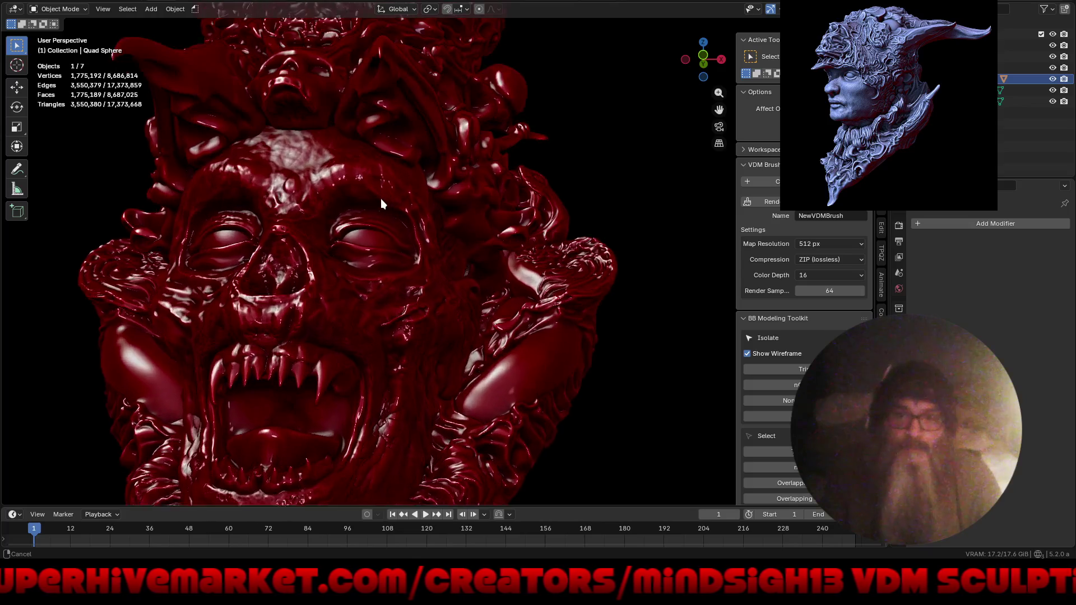
scroll(375, 176, up, 2)
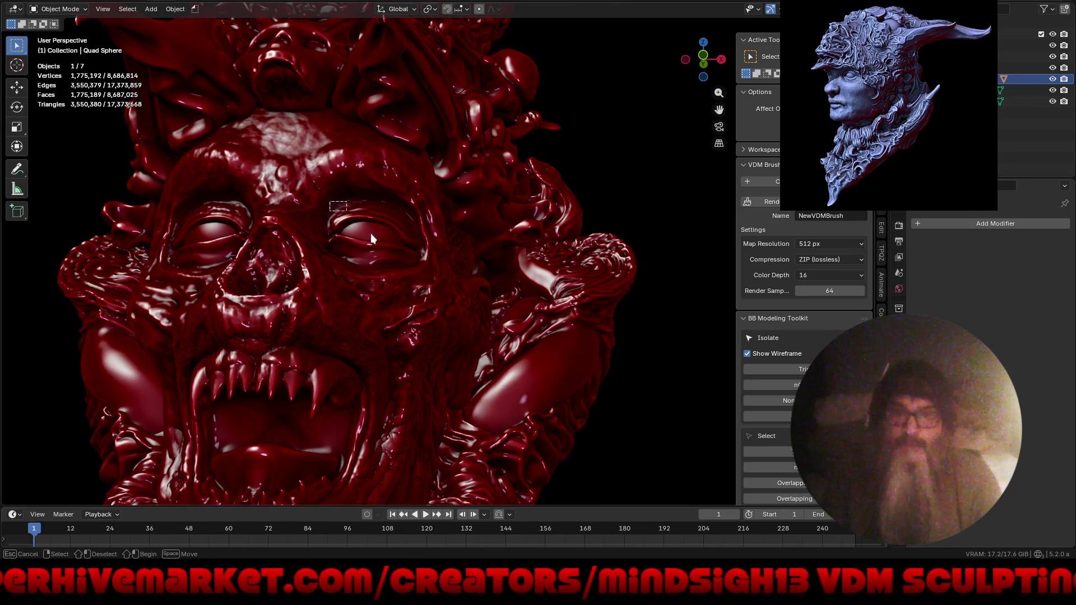
drag(362, 228, 388, 257)
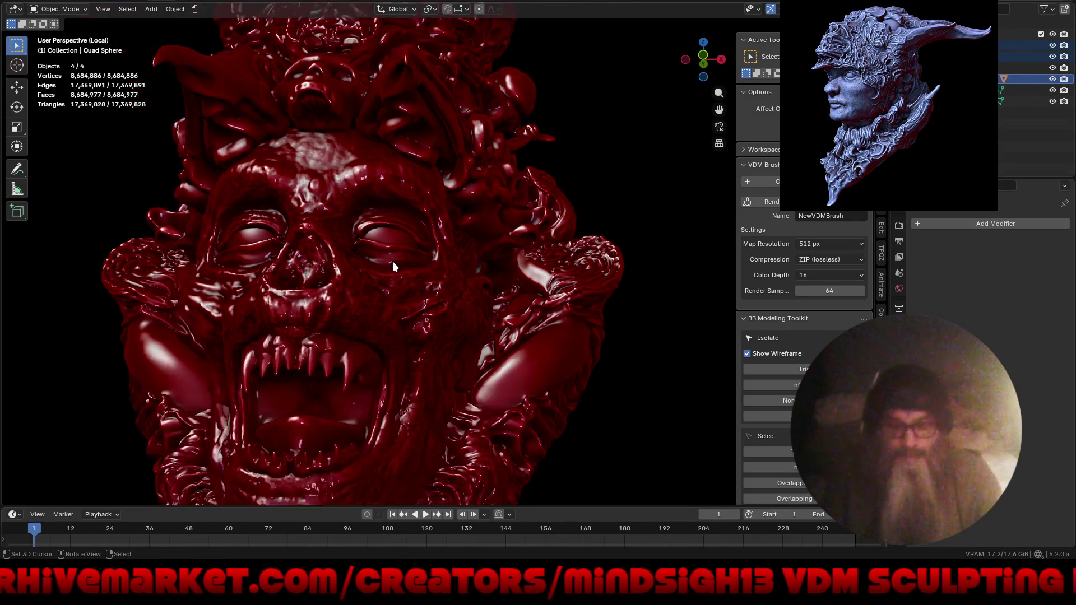
scroll(393, 262, down, 5)
scroll(455, 261, up, 5)
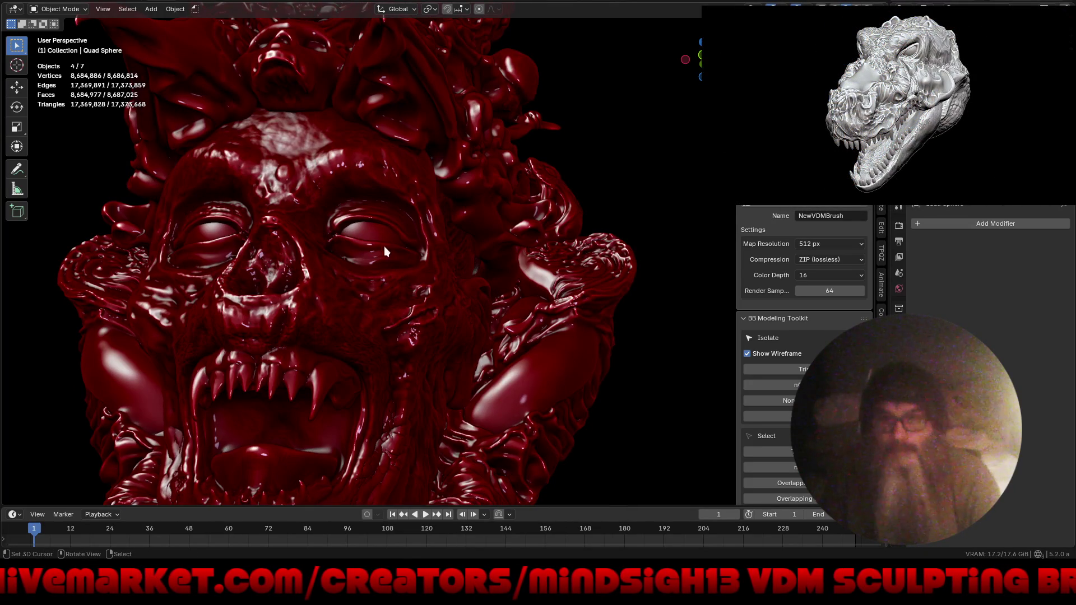
click(371, 237)
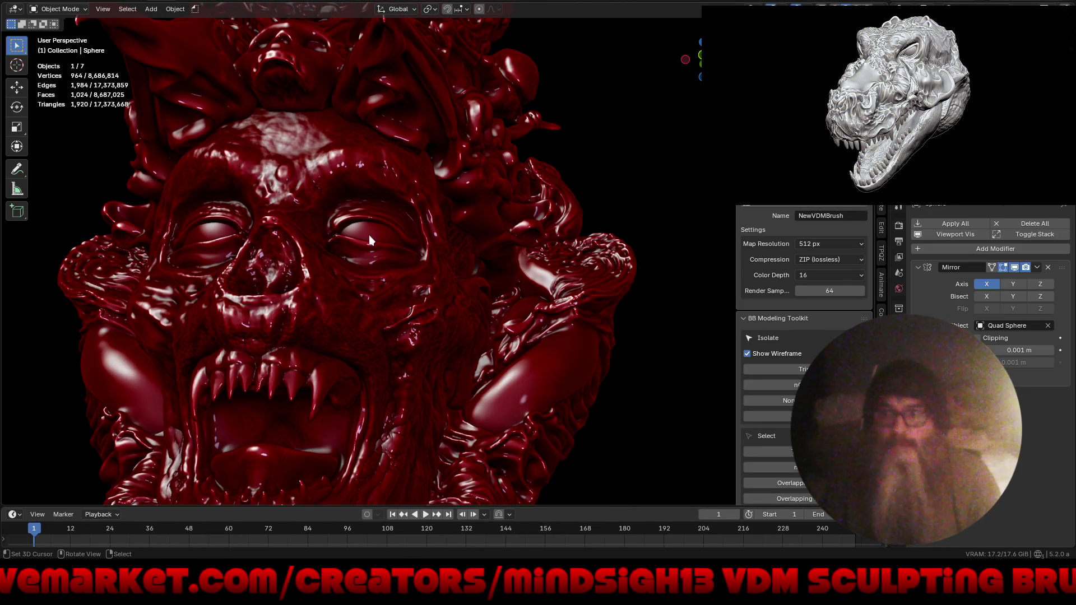
click(368, 277)
scroll(366, 233, up, 2)
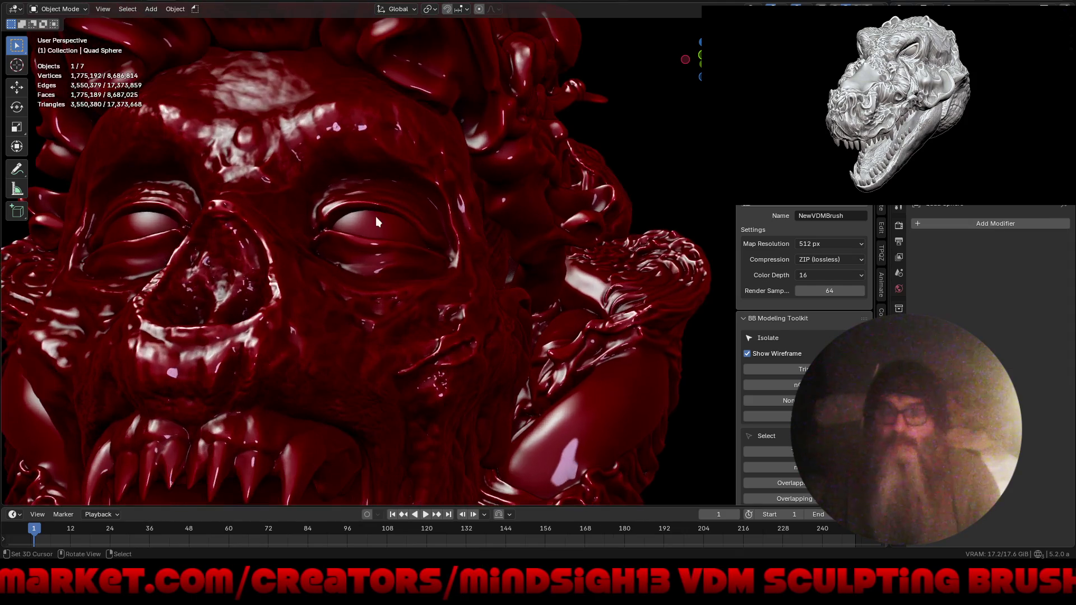
shift+click(377, 223)
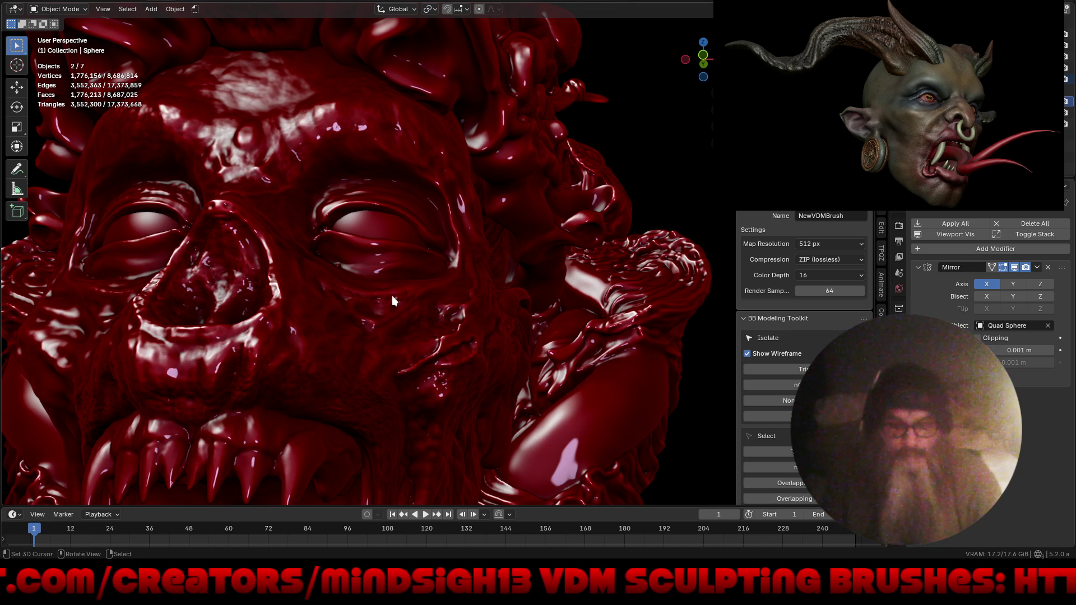
- Isolate the two objects in local view, select only the Quad Sphere head and re-enter Sculpt Mode
key(KP_Divide)
mouse_move(392, 295)
middle_down()
mouse_move(517, 258)
mouse_move(366, 317)
middle_up()
click(366, 315)
mouse_move(312, 363)
middle_down()
mouse_move(349, 352)
mouse_move(340, 343)
middle_up()
key(ctrl+Tab)
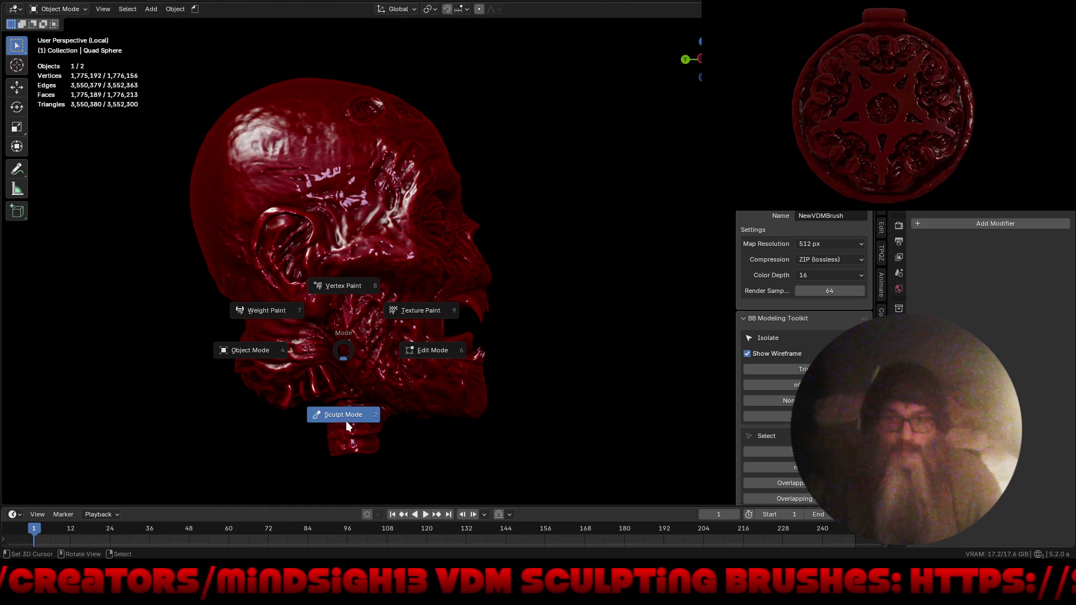
click(345, 420)
- Give the head a grey matcap in Viewport Shading and make the viewport fullscreen
click(934, 8)
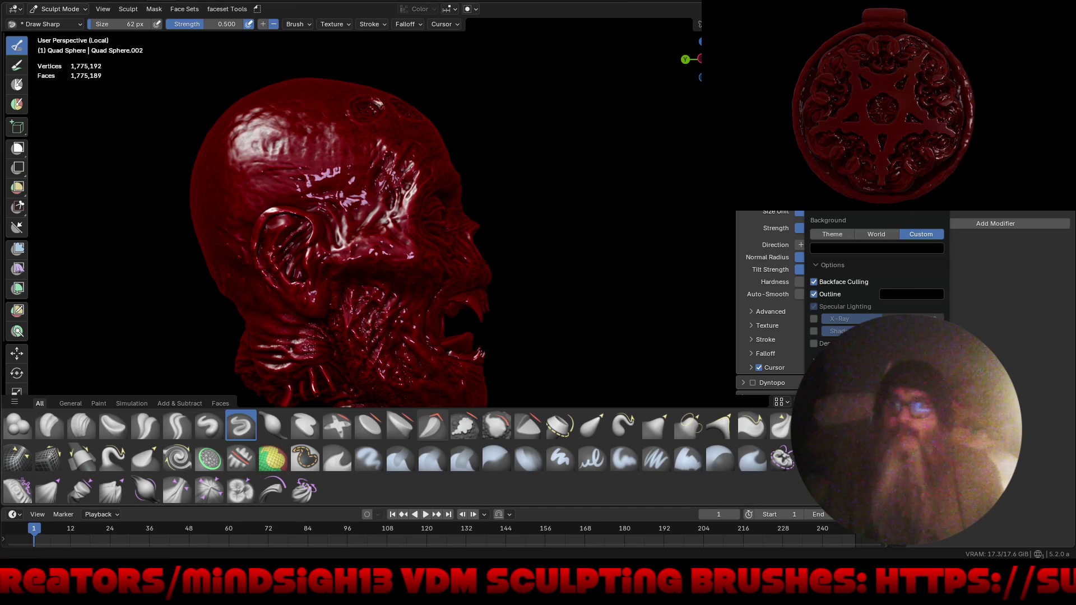
click(807, 244)
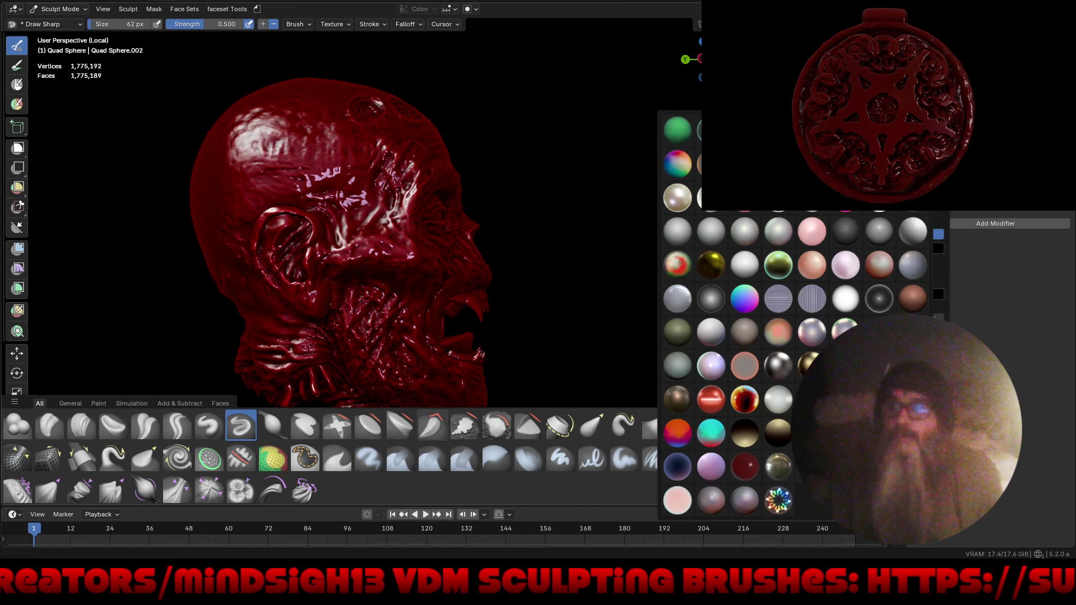
click(873, 231)
middle_drag(596, 320, 532, 312)
key(ctrl+alt+space)
mouse_move(749, 327)
middle_down()
mouse_move(583, 303)
mouse_move(589, 359)
middle_up()
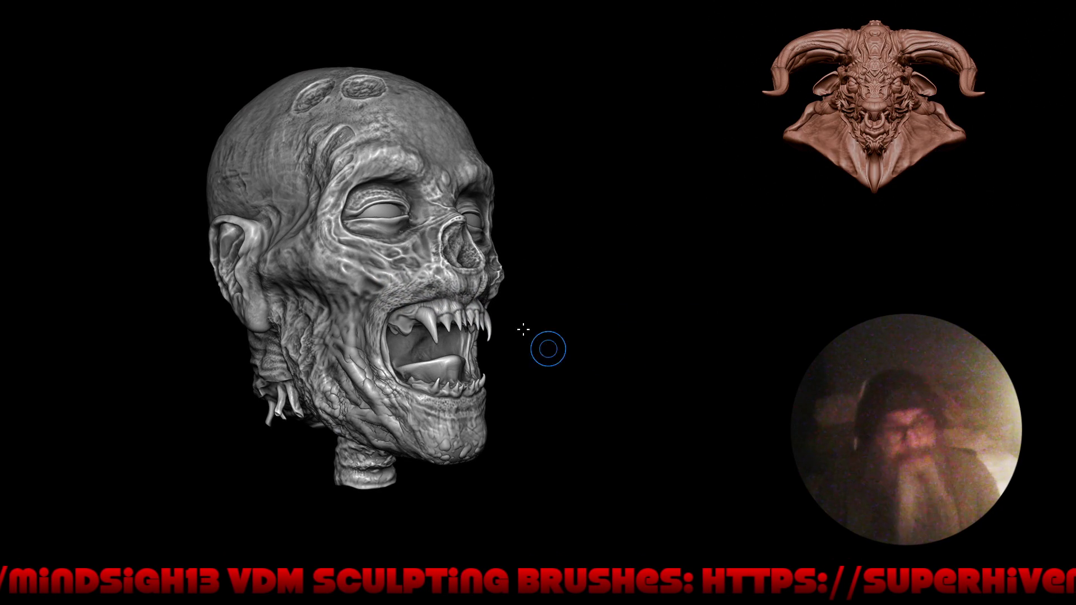
middle_drag(474, 248, 451, 227)
mouse_move(591, 236)
middle_down()
mouse_move(577, 247)
mouse_move(539, 231)
middle_up()
mouse_move(594, 266)
middle_down()
mouse_move(539, 283)
mouse_move(535, 306)
mouse_move(504, 300)
mouse_move(521, 332)
mouse_move(571, 343)
mouse_move(584, 333)
mouse_move(568, 328)
mouse_move(697, 311)
mouse_move(689, 329)
mouse_move(568, 336)
mouse_move(614, 380)
mouse_move(555, 368)
middle_up()
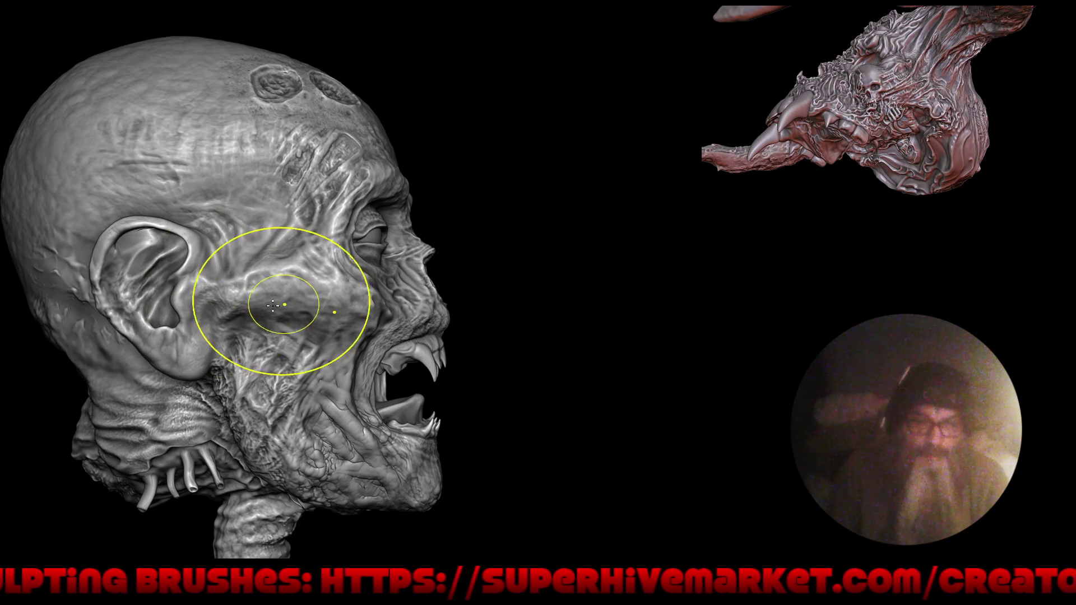
middle_drag(277, 304, 272, 303)
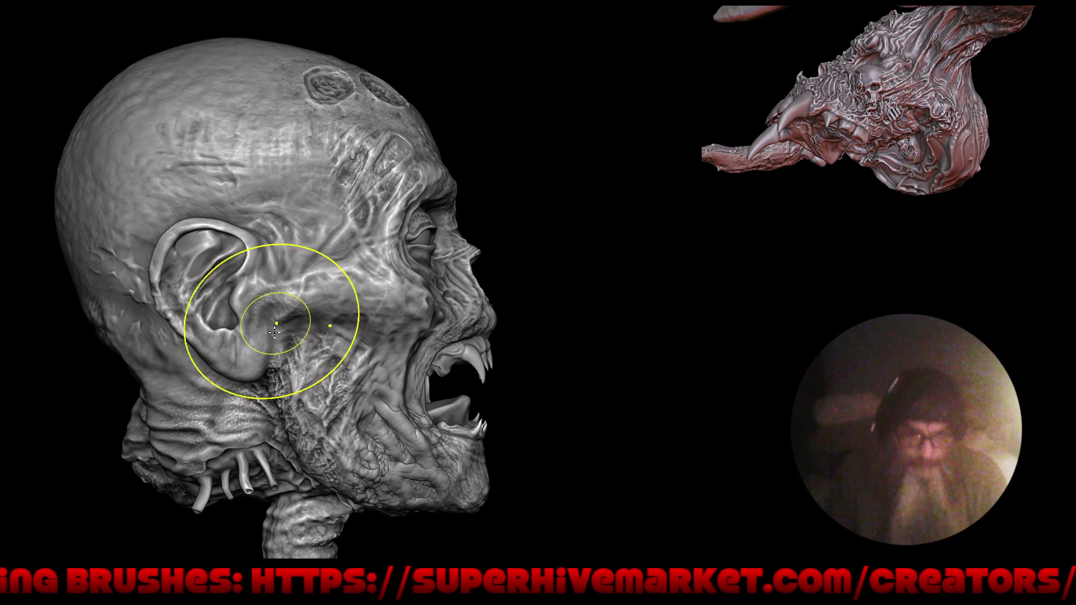
ctrl+right_drag(275, 328, 336, 283)
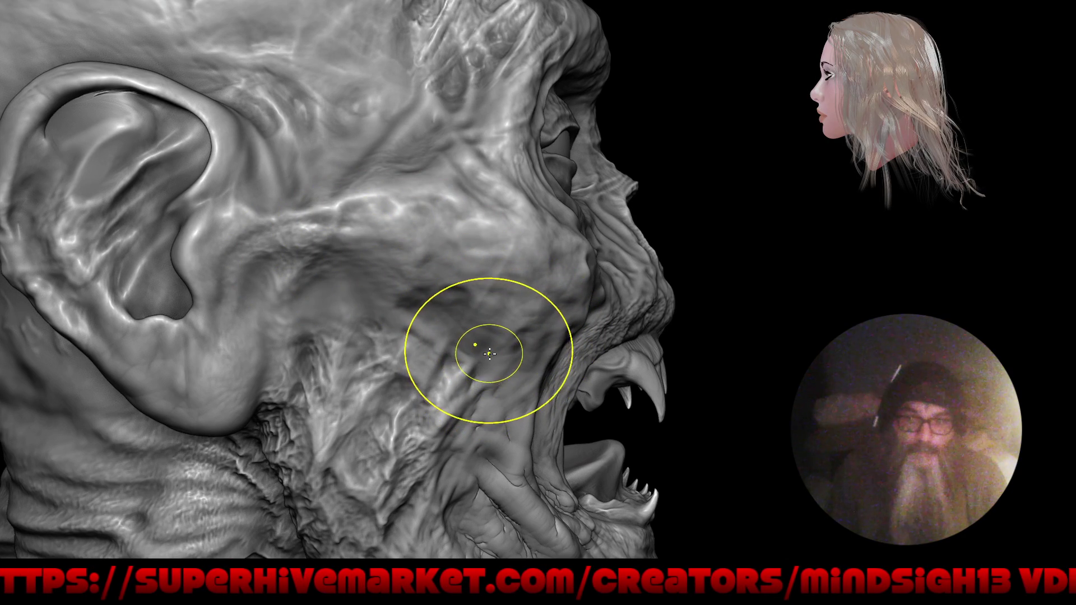
mouse_move(372, 312)
ctrl+right_down()
mouse_move(360, 400)
mouse_move(396, 367)
ctrl+right_up()
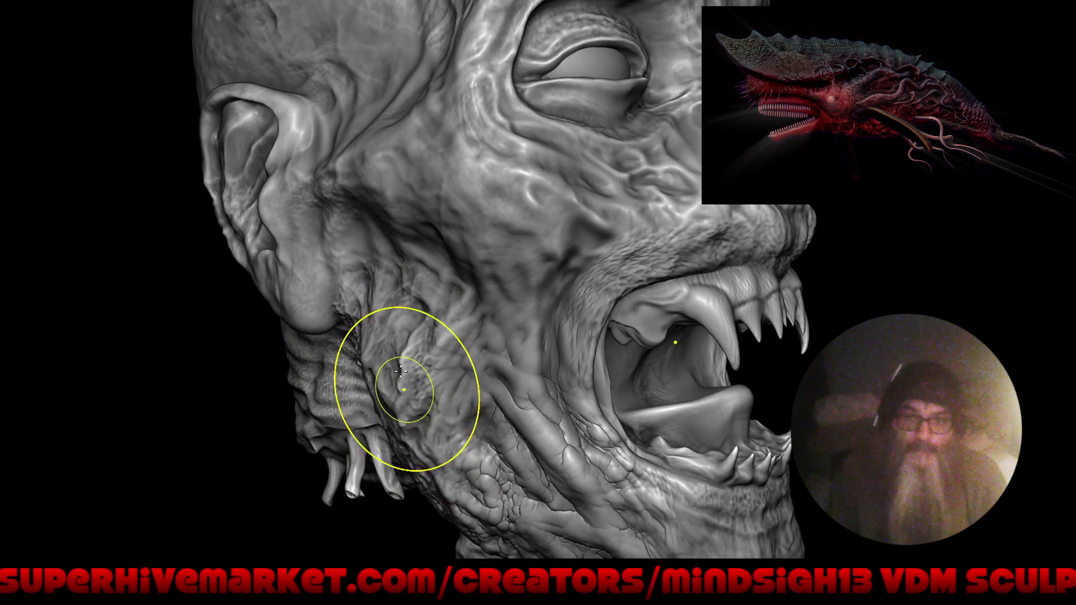
mouse_move(380, 313)
ctrl+right_down()
mouse_move(386, 385)
mouse_move(346, 372)
mouse_move(524, 360)
mouse_move(360, 367)
mouse_move(383, 392)
ctrl+right_up()
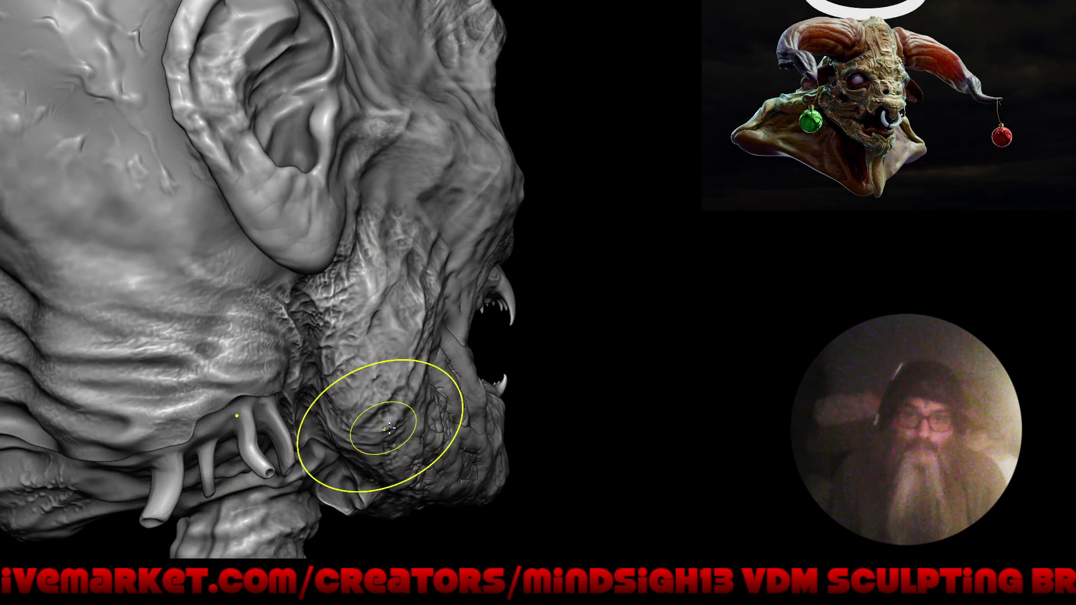
right_drag(382, 429, 404, 332)
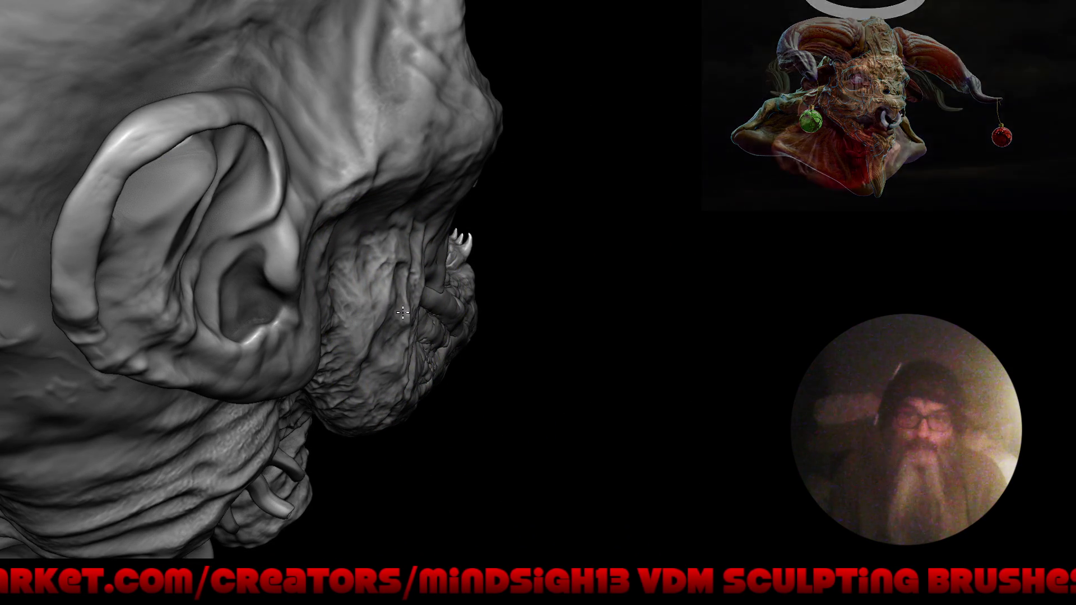
mouse_move(357, 271)
alt+right_down()
mouse_move(421, 389)
mouse_move(364, 382)
mouse_move(457, 357)
mouse_move(454, 377)
mouse_move(479, 406)
mouse_move(512, 392)
mouse_move(595, 392)
alt+right_up()
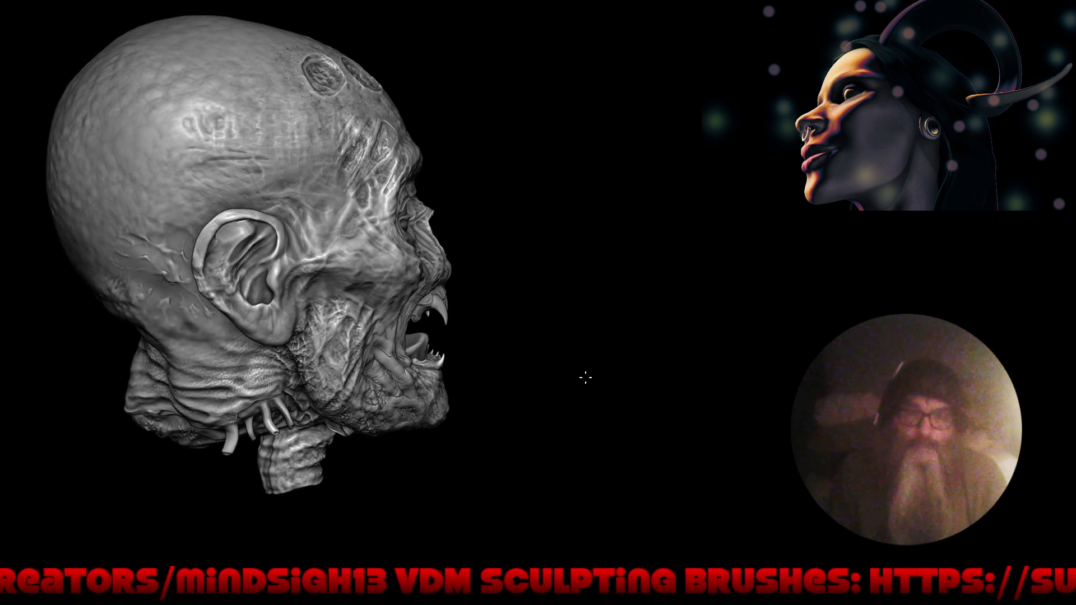
mouse_move(557, 356)
alt+right_down()
mouse_move(431, 271)
mouse_move(473, 281)
mouse_move(476, 241)
mouse_move(437, 202)
alt+right_up()
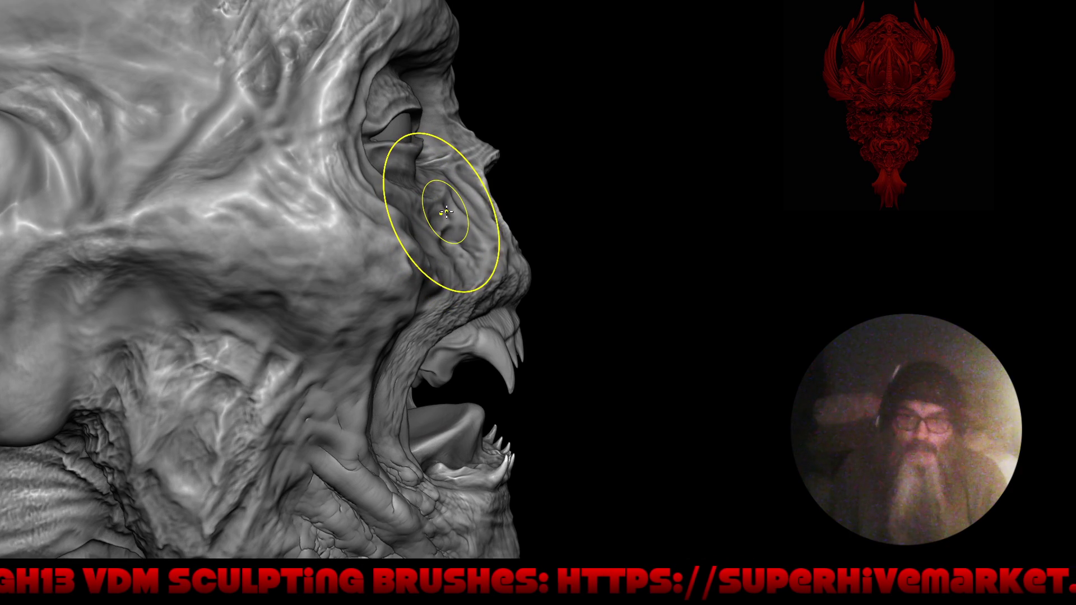
mouse_move(431, 227)
right_down()
mouse_move(538, 282)
mouse_move(535, 302)
right_up()
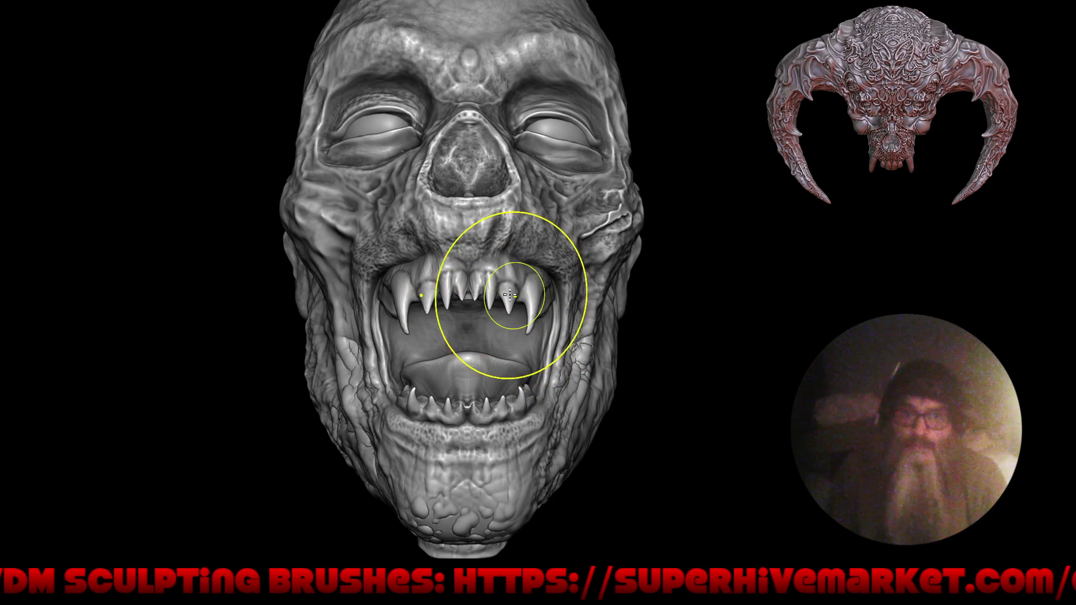
mouse_move(492, 269)
ctrl+right_down()
mouse_move(469, 325)
mouse_move(597, 320)
mouse_move(500, 265)
ctrl+right_up()
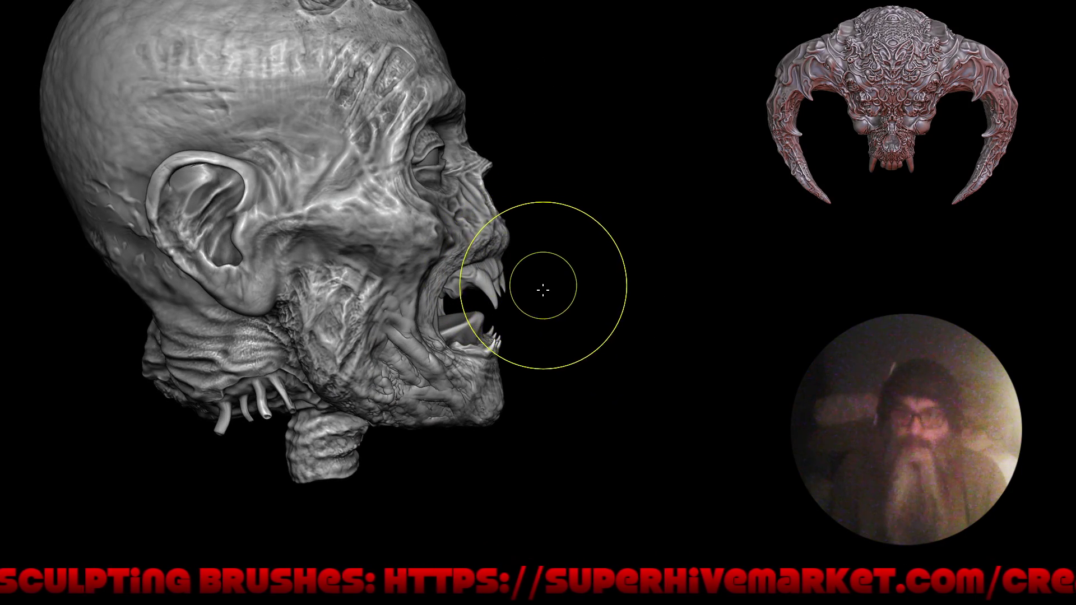
drag(544, 286, 572, 322)
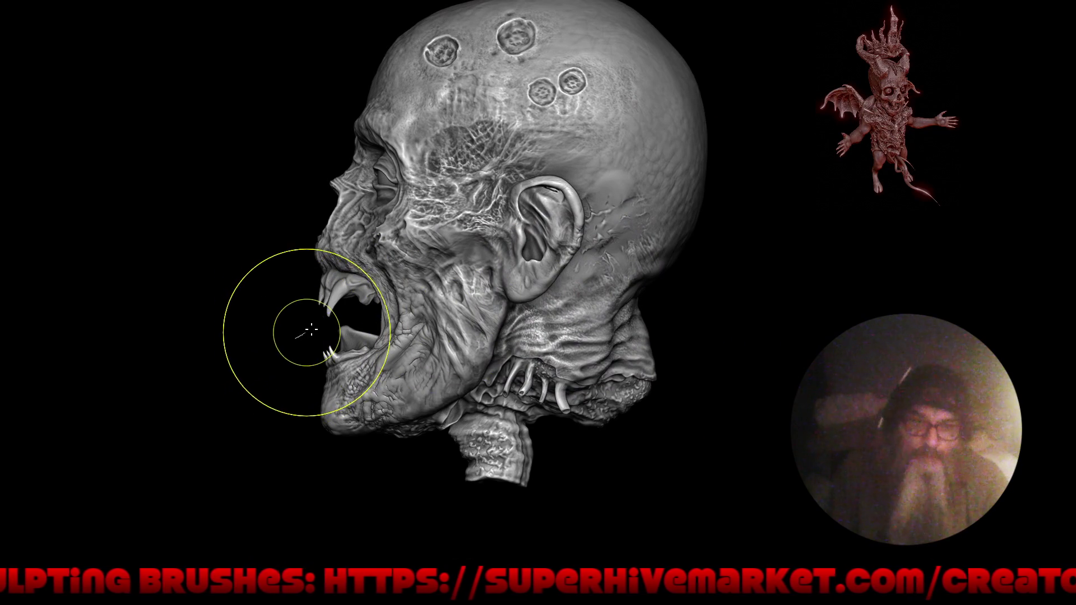
drag(310, 331, 499, 343)
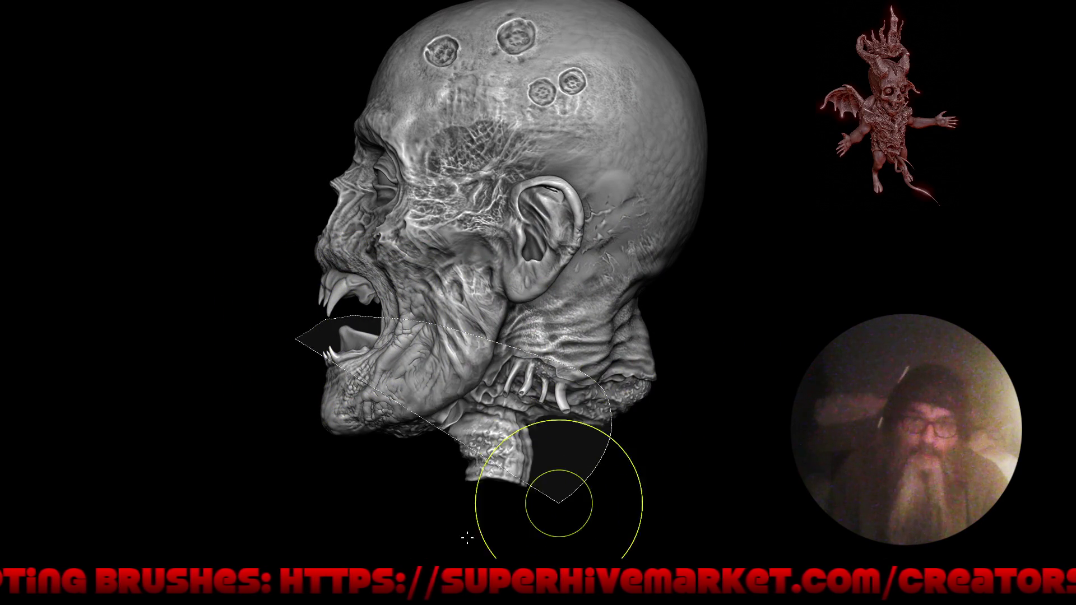
- Mask the lower jaw from mouth to ear and modify it via the Mask Edit pie
ctrl+drag(499, 343, 107, 392)
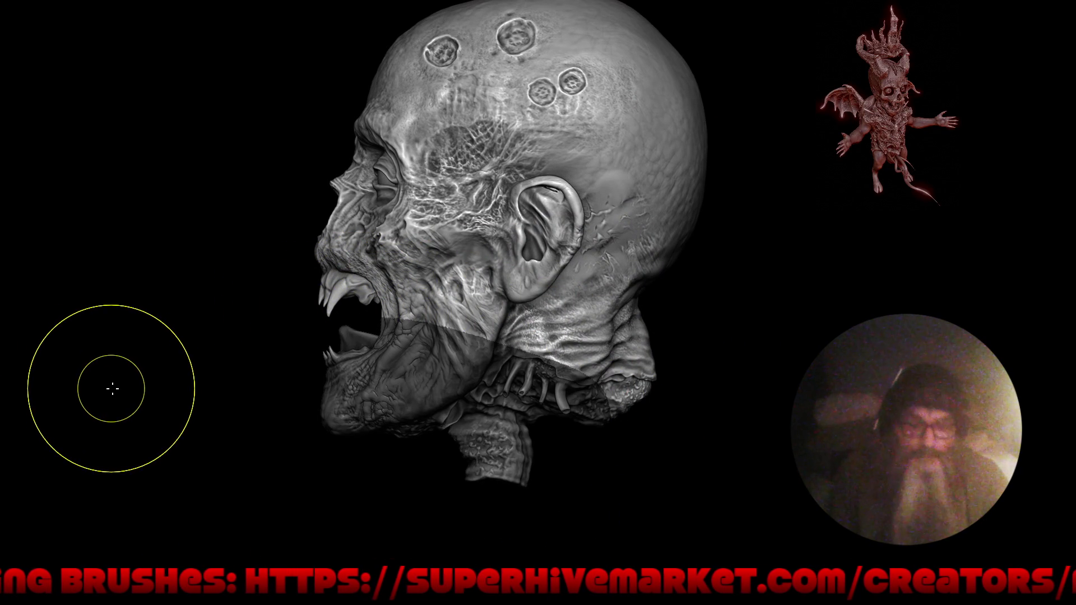
mouse_move(371, 315)
mouse_down()
mouse_move(525, 209)
mouse_move(720, 450)
mouse_up()
key(a)
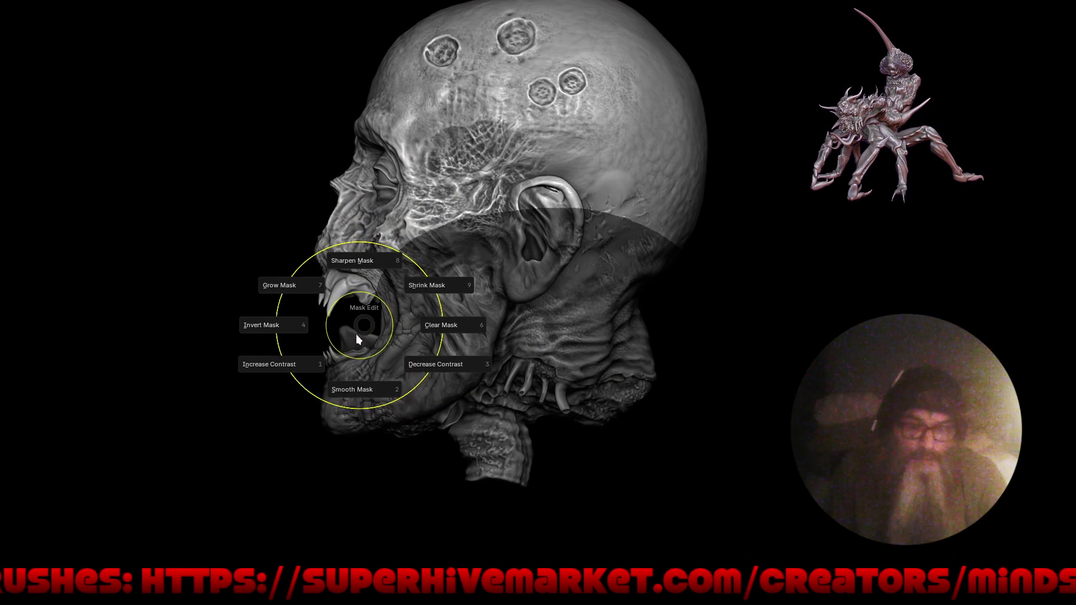
click(355, 384)
scroll(326, 363, up, 5)
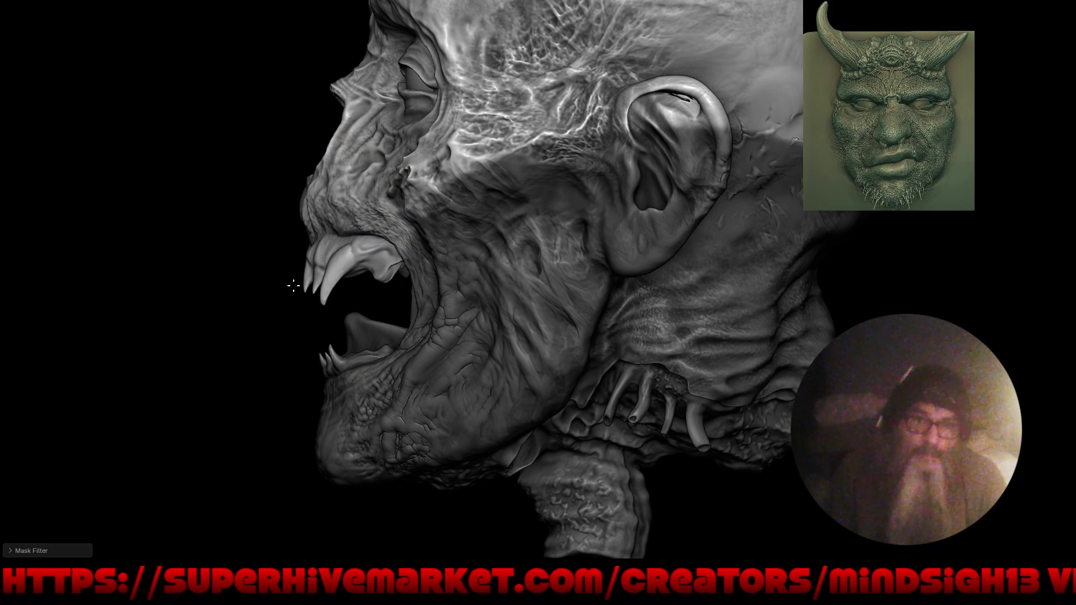
- Resize the brush and push the upper lip and fang profile outward
key(f)
click(323, 301)
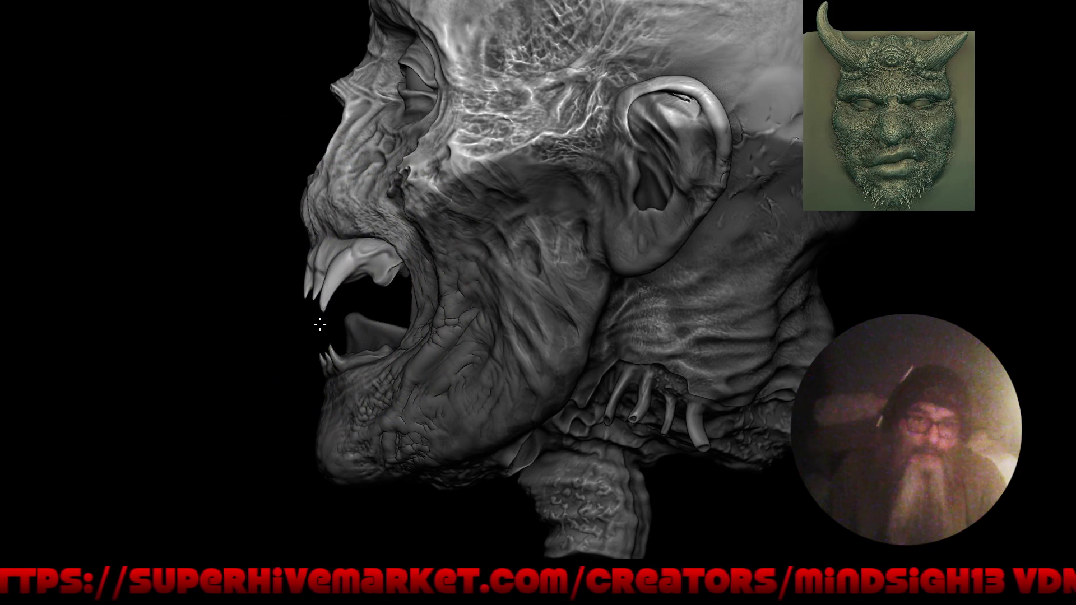
drag(312, 285, 305, 236)
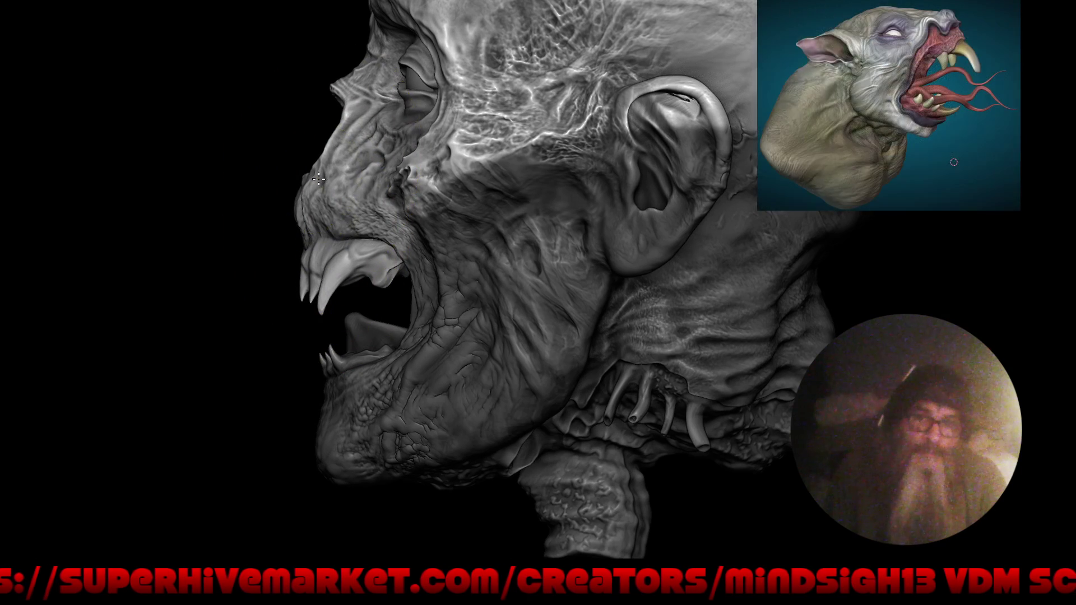
- Reshape the snout with the Grab brush, then pull the lower jaw down from a side profile
drag(321, 185, 300, 241)
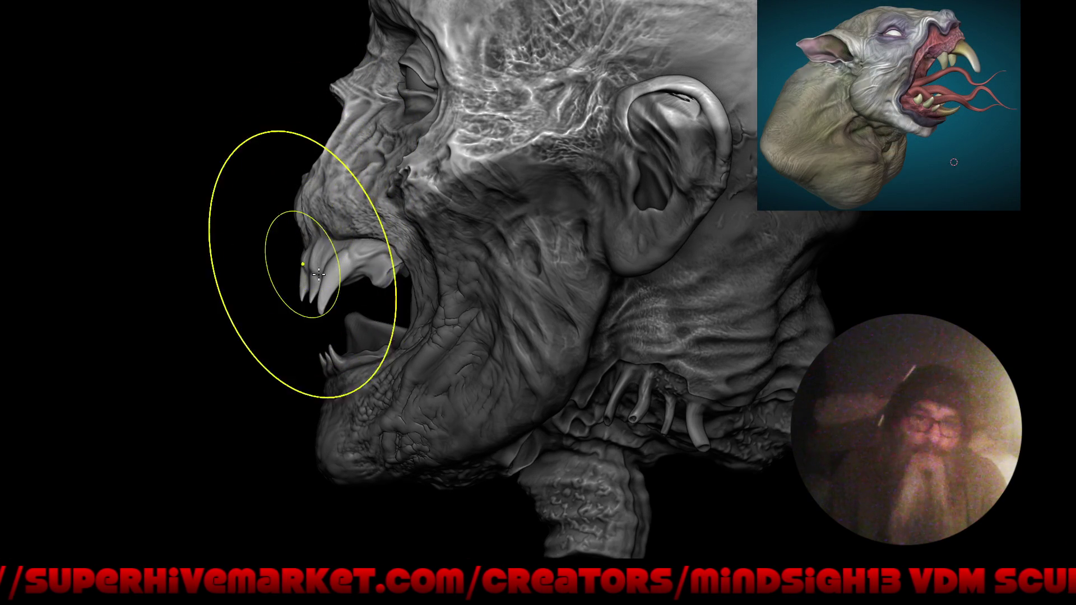
key(f)
drag(447, 272, 480, 266)
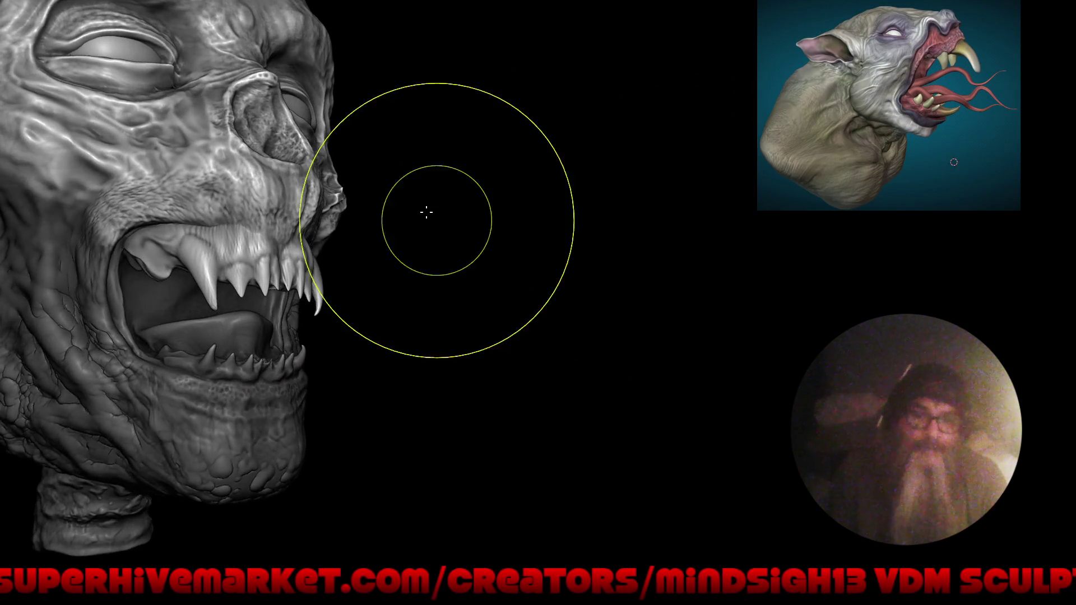
mouse_move(409, 314)
mouse_down()
mouse_move(476, 305)
mouse_move(444, 295)
mouse_up()
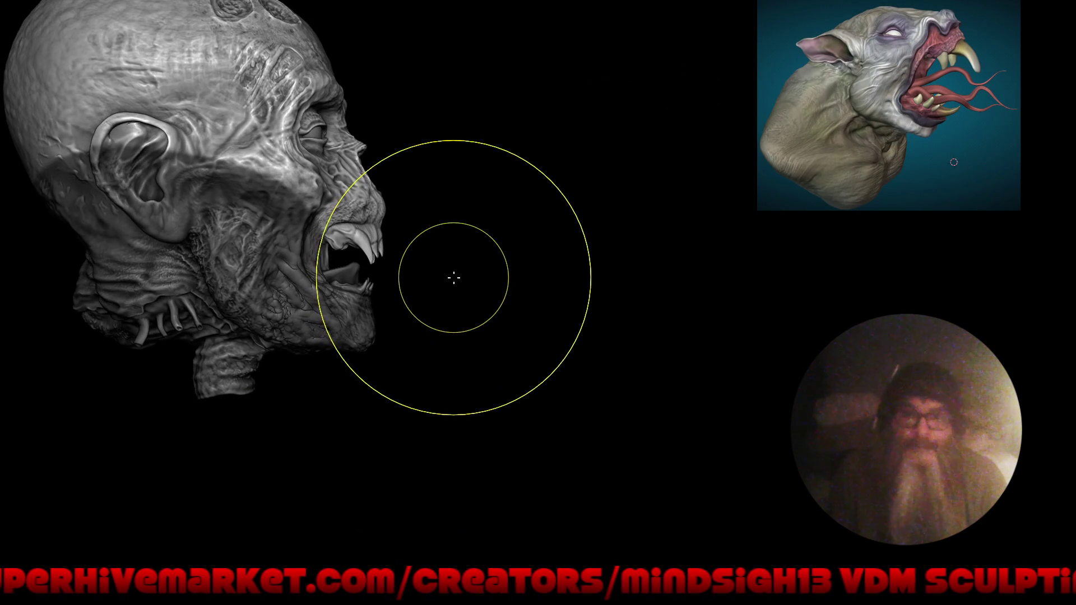
key(shift+d)
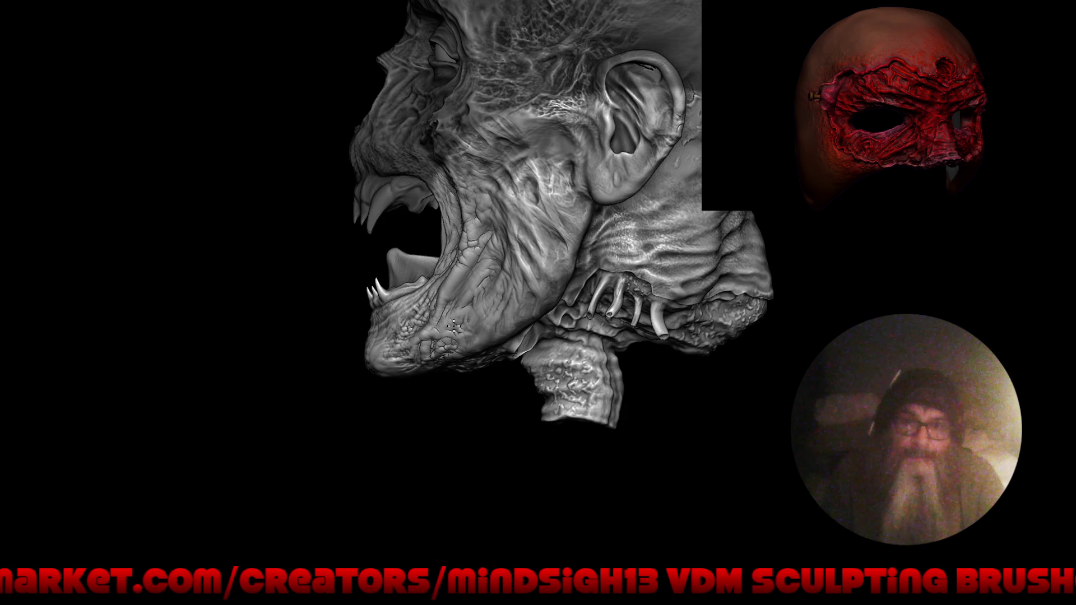
drag(372, 351, 389, 383)
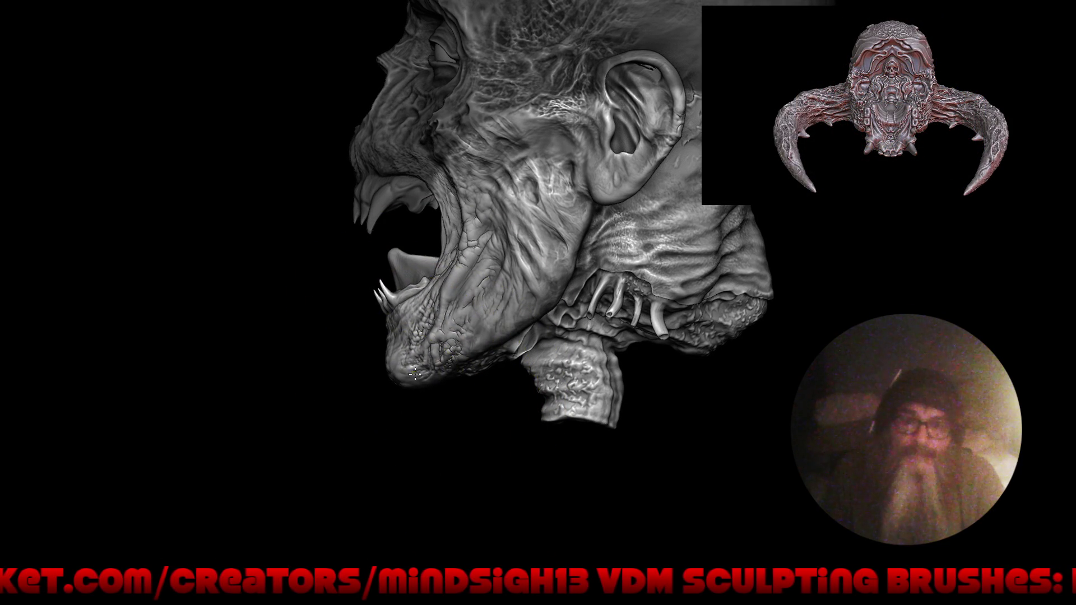
- Stamp scaly VDM detail onto the chin and orbit the head to review it from the front
drag(411, 338, 415, 314)
mouse_move(325, 339)
mouse_down()
mouse_move(488, 377)
mouse_move(462, 372)
mouse_move(482, 378)
mouse_move(506, 442)
mouse_move(470, 398)
mouse_move(502, 338)
mouse_move(509, 353)
mouse_move(529, 309)
mouse_move(564, 281)
mouse_up()
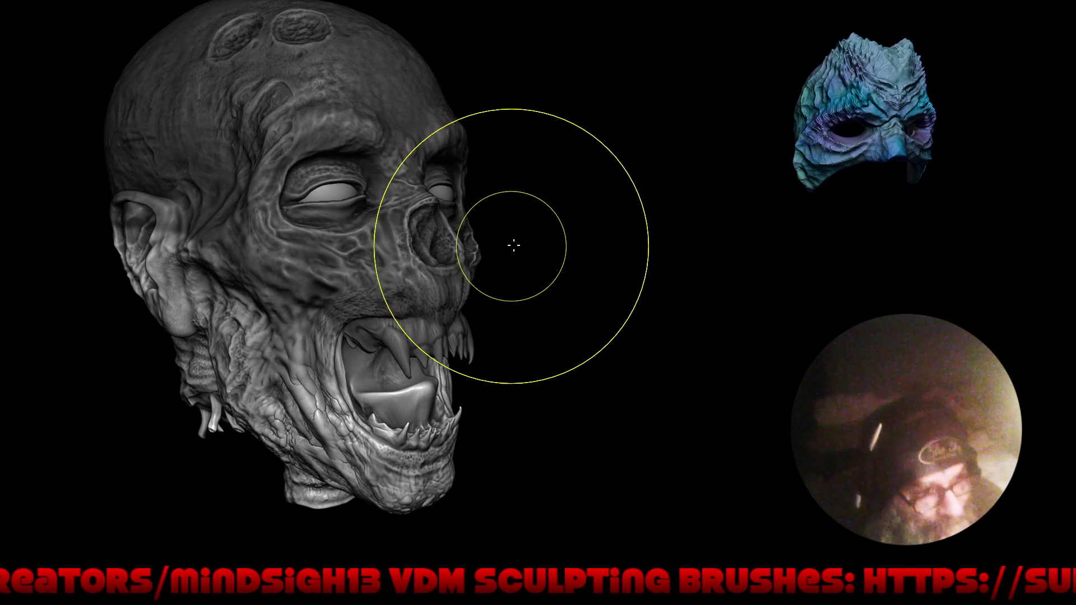
mouse_move(546, 247)
mouse_down()
mouse_move(551, 222)
mouse_move(569, 230)
mouse_move(546, 232)
mouse_move(584, 228)
mouse_up()
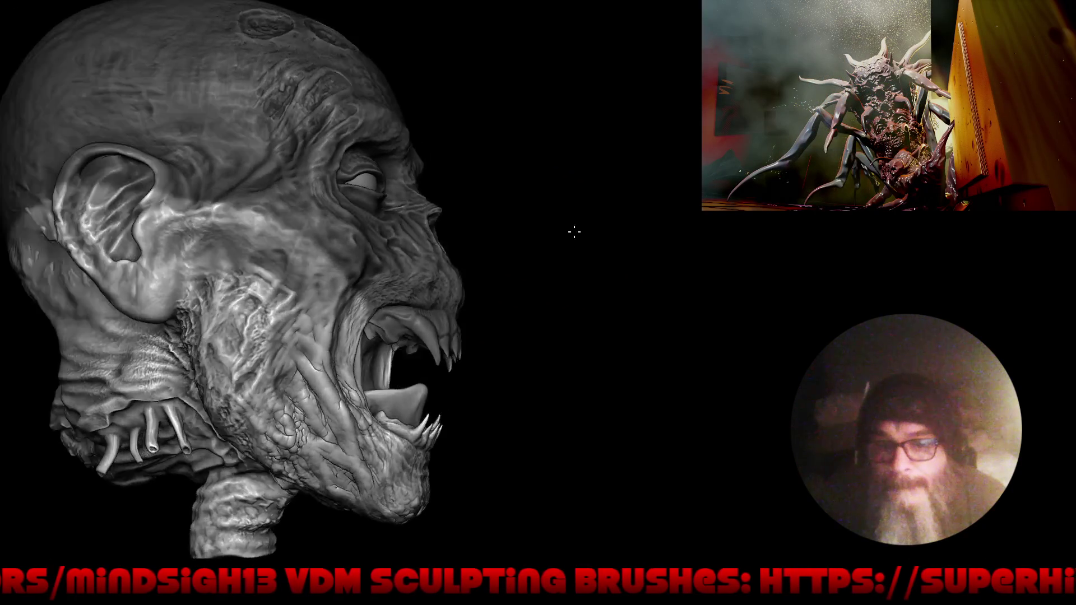
mouse_move(575, 233)
middle_down()
mouse_move(501, 220)
mouse_move(527, 200)
mouse_move(550, 240)
middle_up()
scroll(573, 243, up, 3)
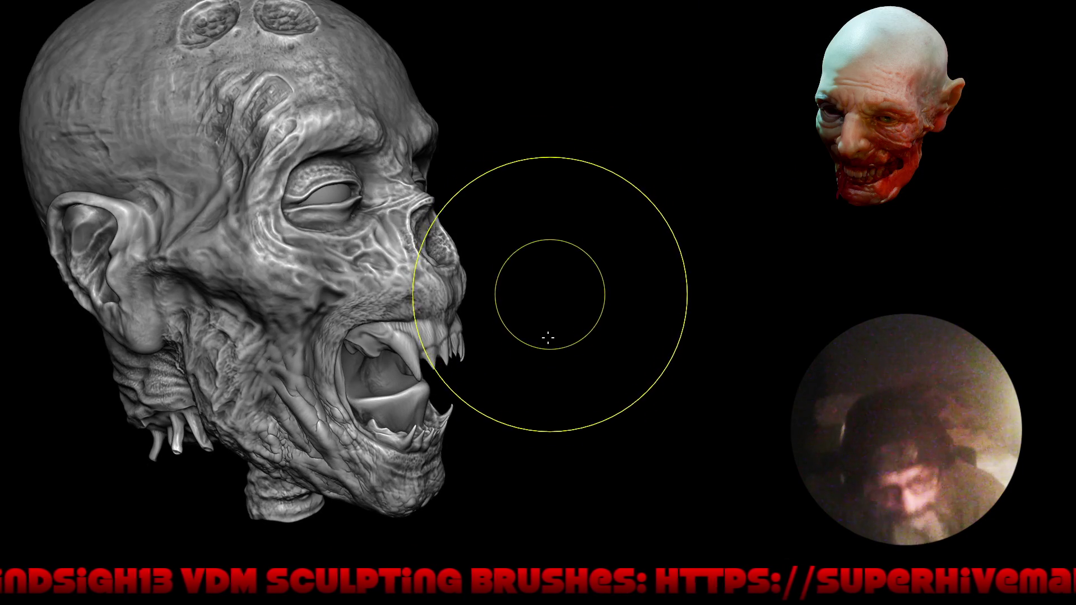
scroll(438, 349, down, 3)
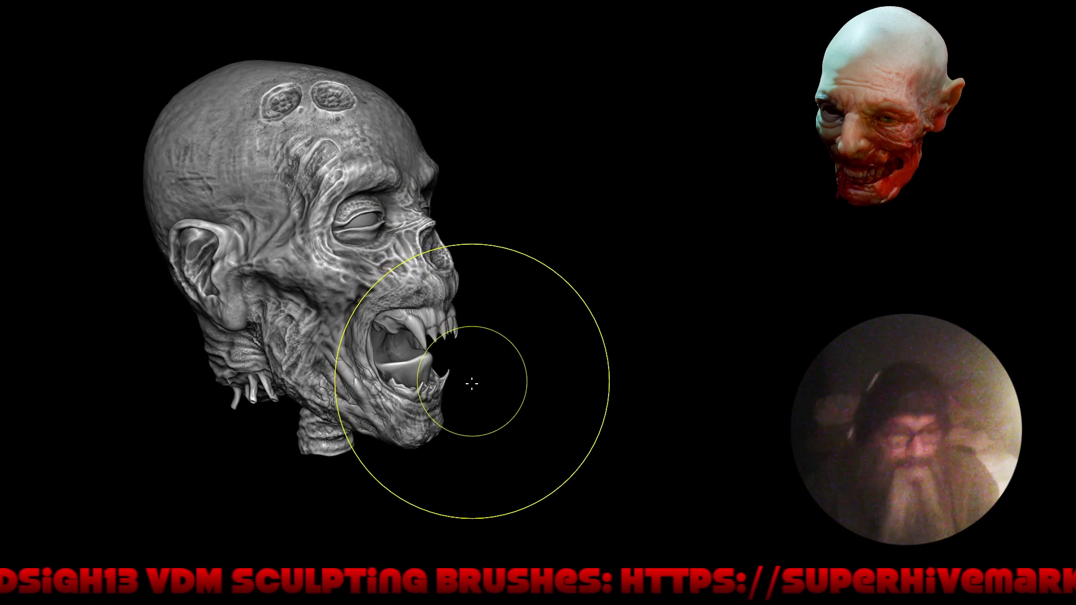
- Save the sculpt as Dude Duderson 51.blend, then shrink the brush over the snout
key(ctrl+shift+s)
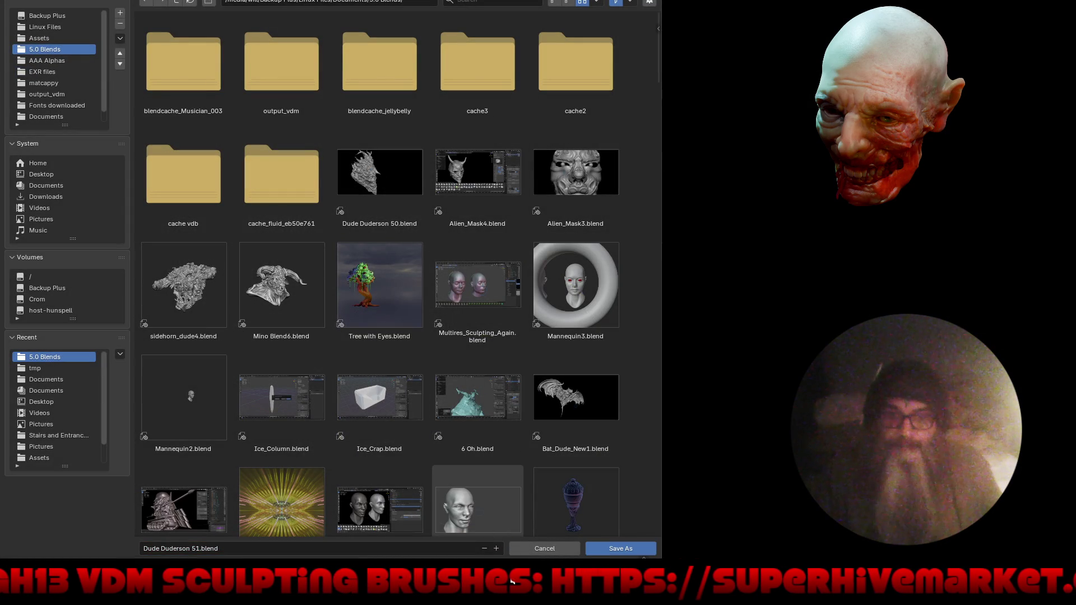
click(602, 548)
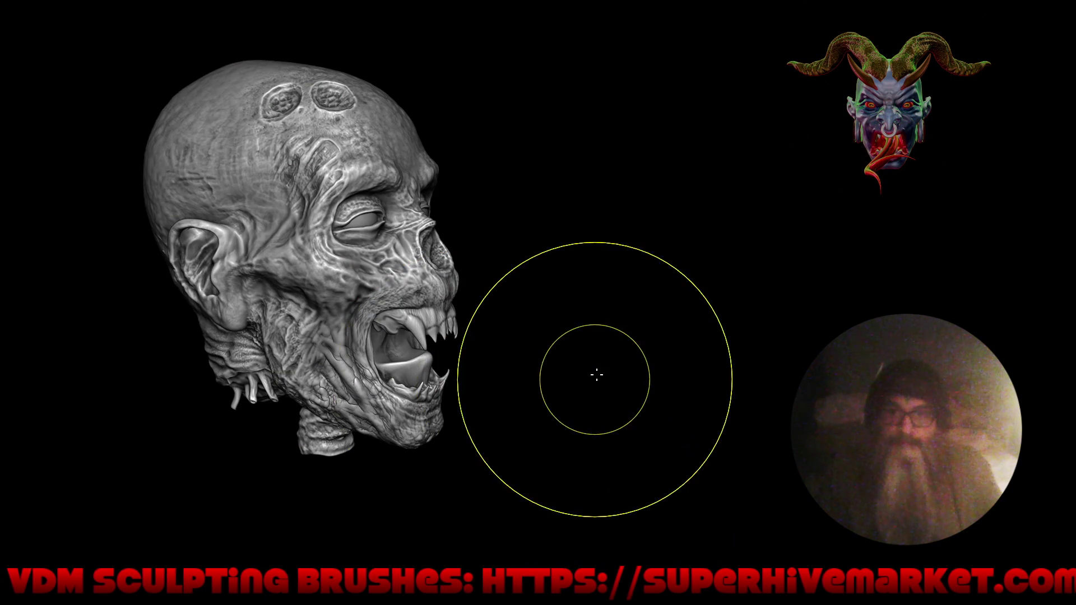
mouse_move(616, 373)
middle_down()
mouse_move(515, 353)
mouse_move(561, 348)
middle_up()
scroll(627, 374, up, 2)
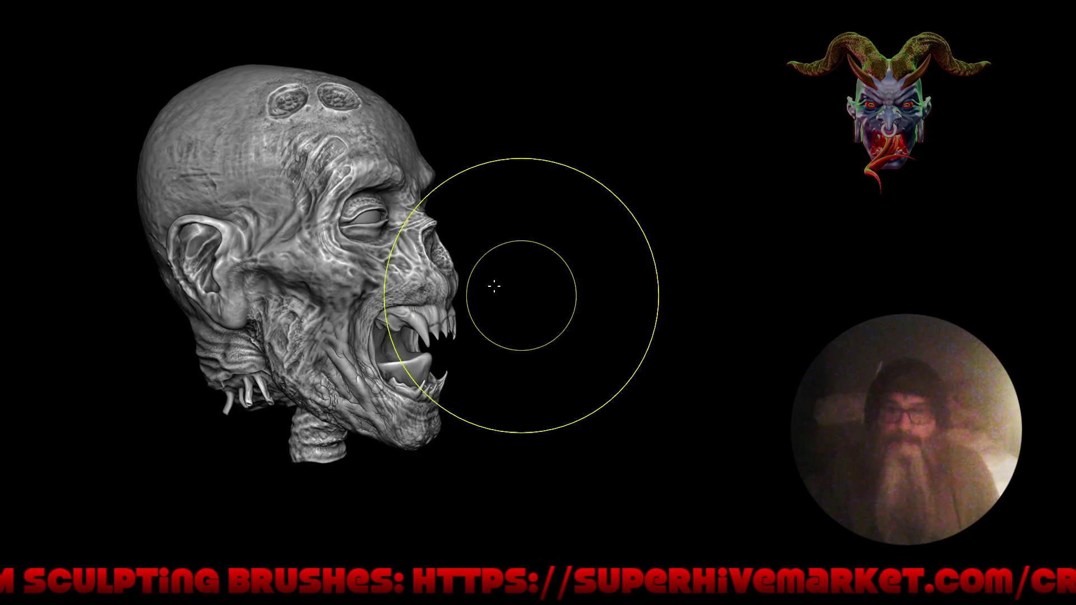
scroll(500, 284, up, 2)
scroll(482, 226, up, 2)
scroll(488, 185, up, 2)
key(f)
click(488, 325)
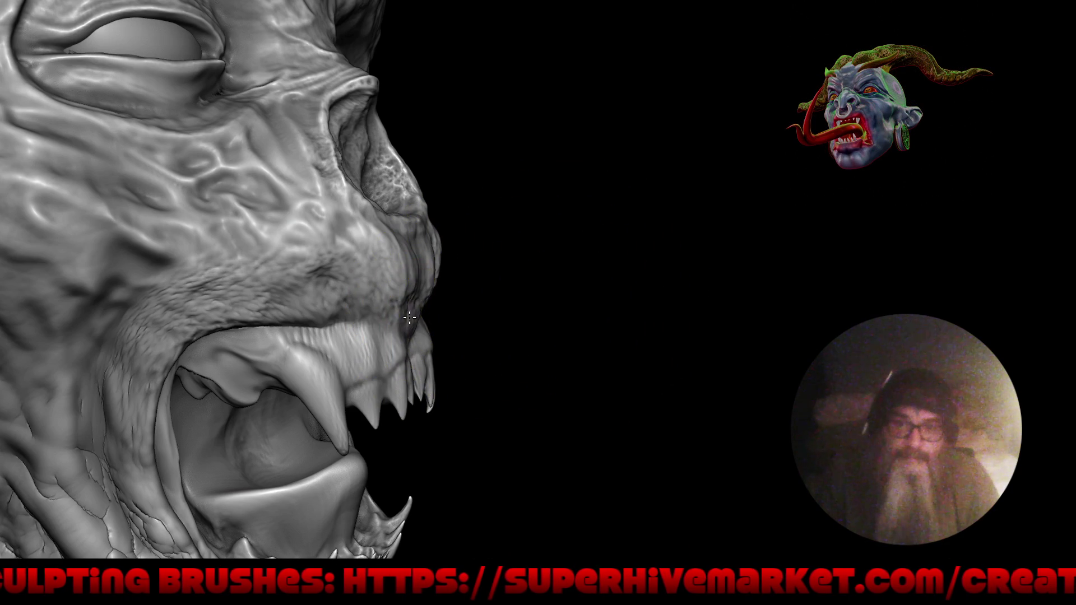
- Smooth the upper lip above the fang, then pull back to view the whole head from below
mouse_move(376, 339)
mouse_down()
mouse_move(286, 344)
mouse_move(234, 367)
mouse_up()
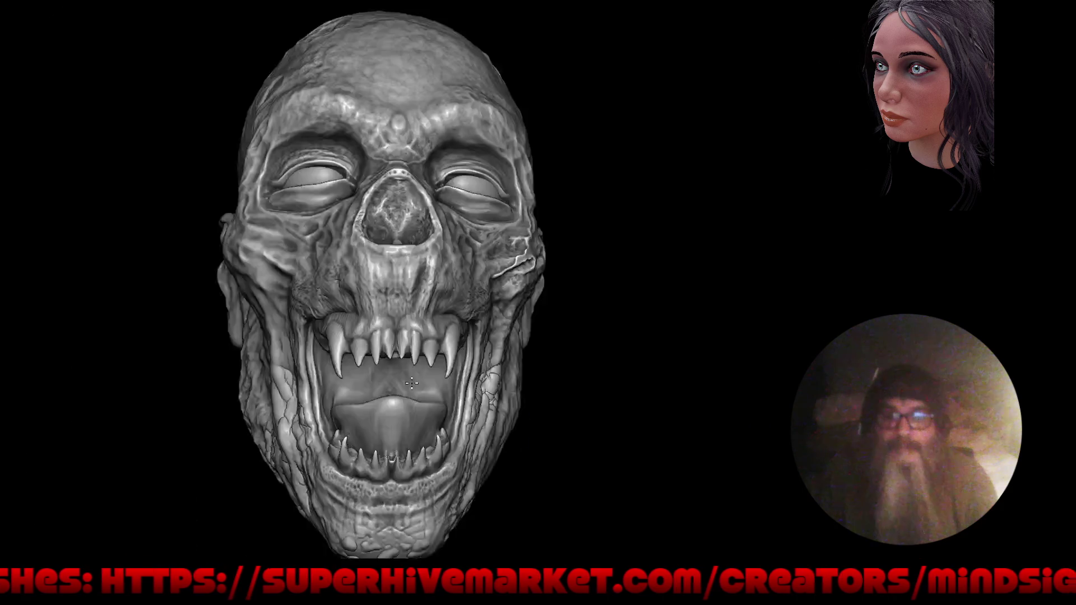
mouse_move(228, 393)
mouse_down()
mouse_move(439, 259)
mouse_move(420, 253)
mouse_up()
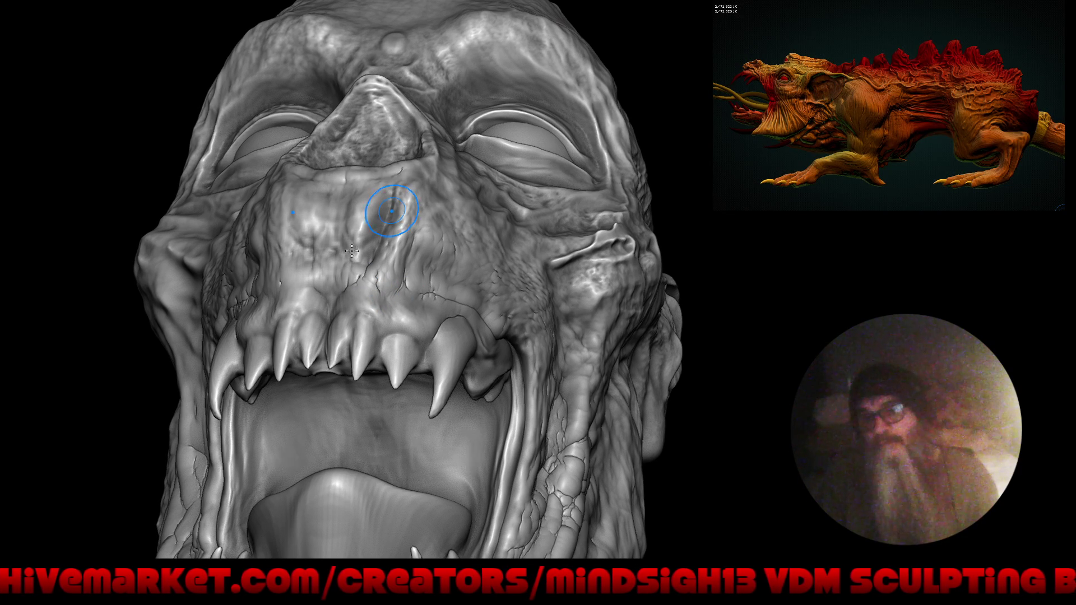
- Frame the whole head and orbit between left and right profiles to inspect it
key(f)
mouse_move(469, 379)
mouse_down()
mouse_move(522, 311)
mouse_move(519, 323)
mouse_up()
alt+drag(442, 293, 477, 362)
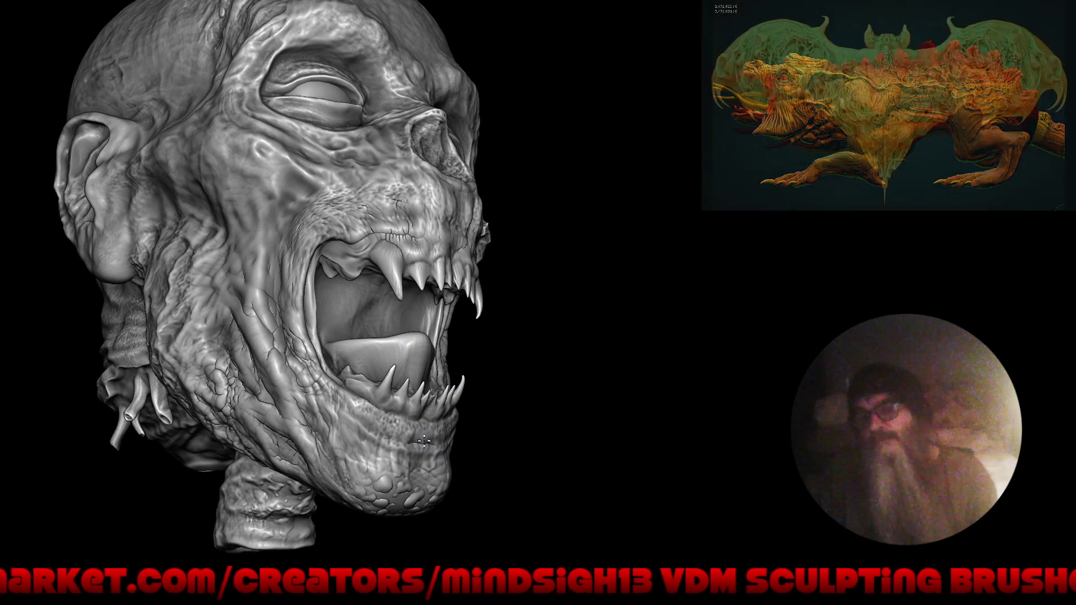
mouse_move(386, 338)
mouse_down()
mouse_move(496, 323)
mouse_move(390, 268)
mouse_move(392, 292)
mouse_up()
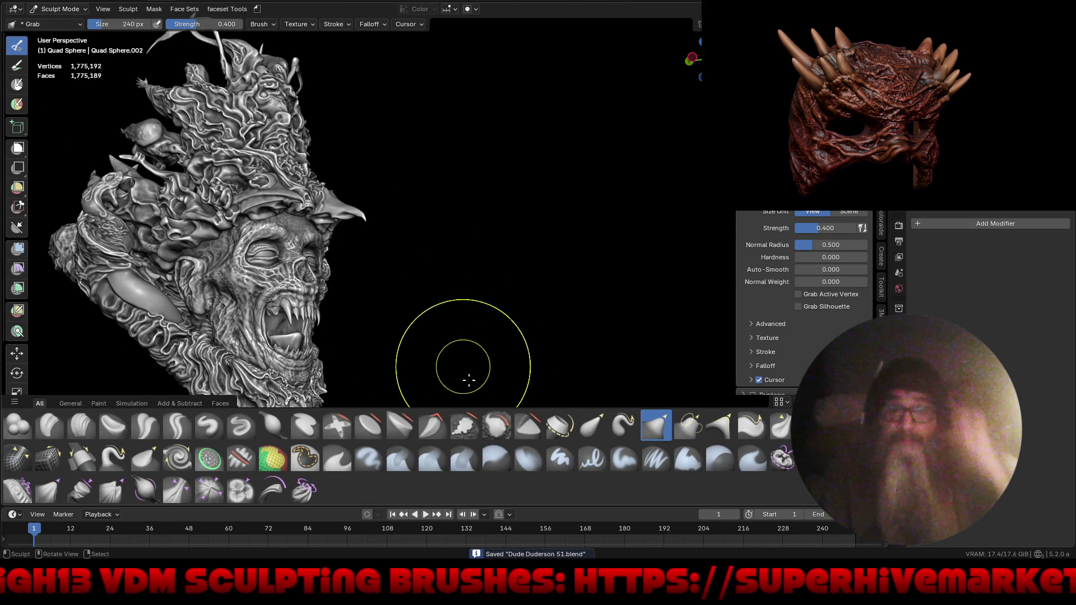
- Hide the brush shelf and toggle the maximized viewport to review the bust
drag(462, 395, 460, 462)
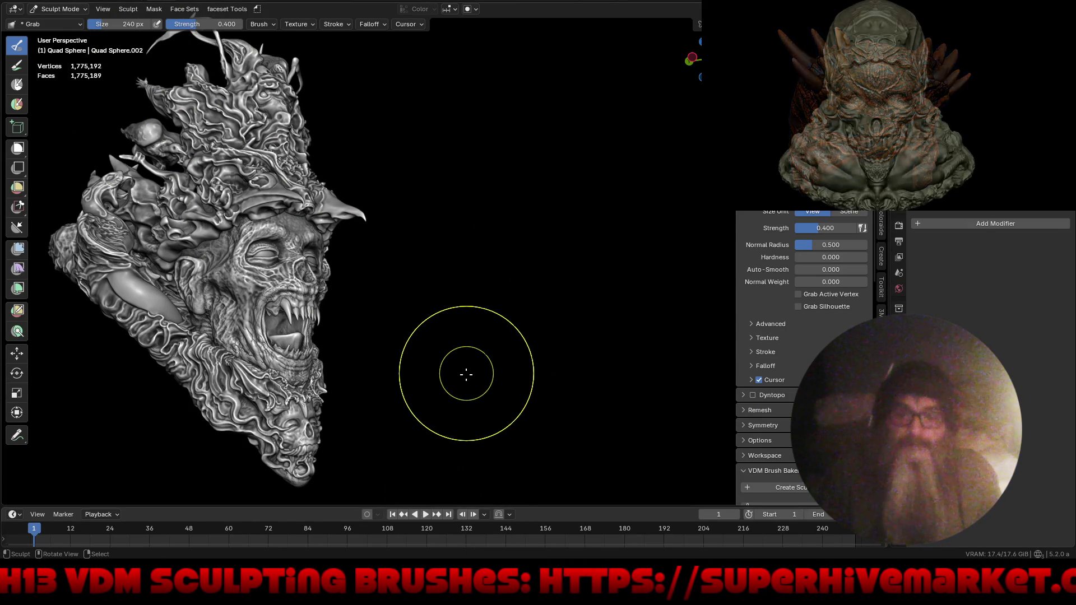
key(n)
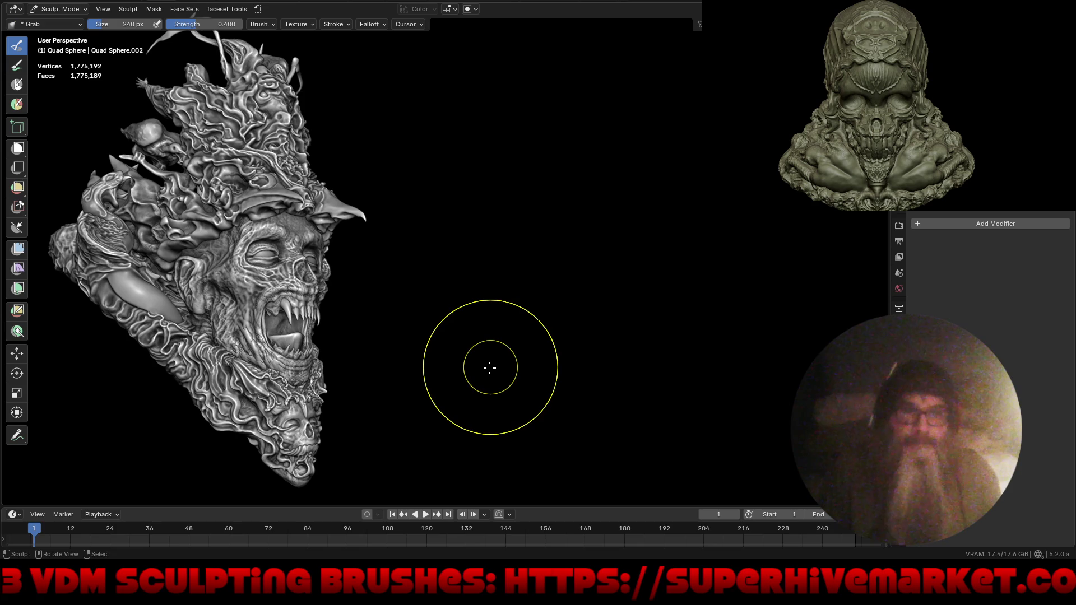
key(ctrl+space)
key(space)
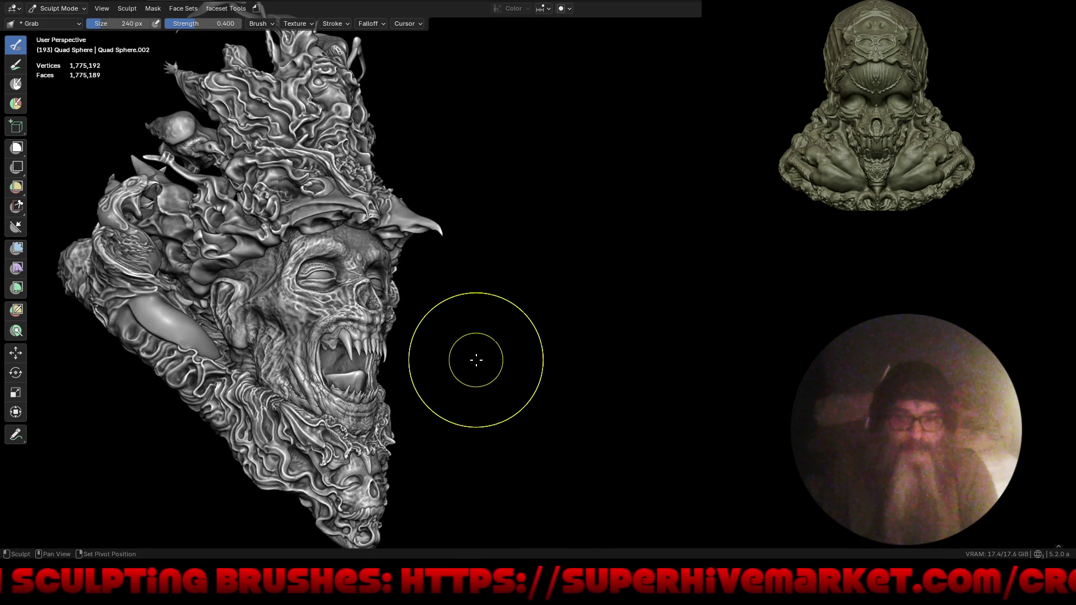
key(ctrl+space)
key(ctrl+space)
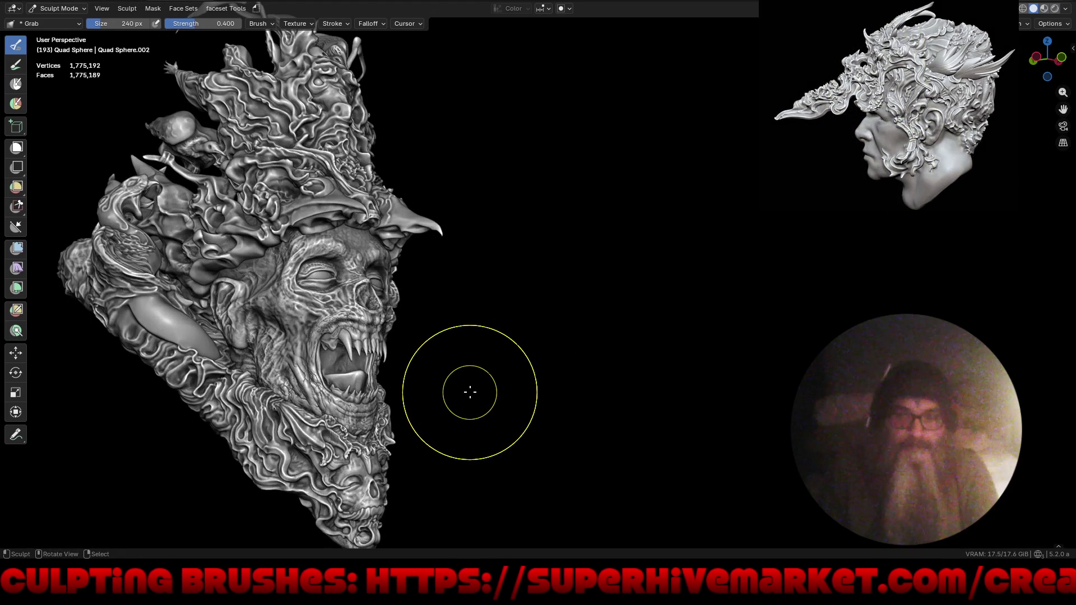
mouse_move(462, 349)
middle_down()
mouse_move(468, 372)
mouse_move(468, 350)
middle_up()
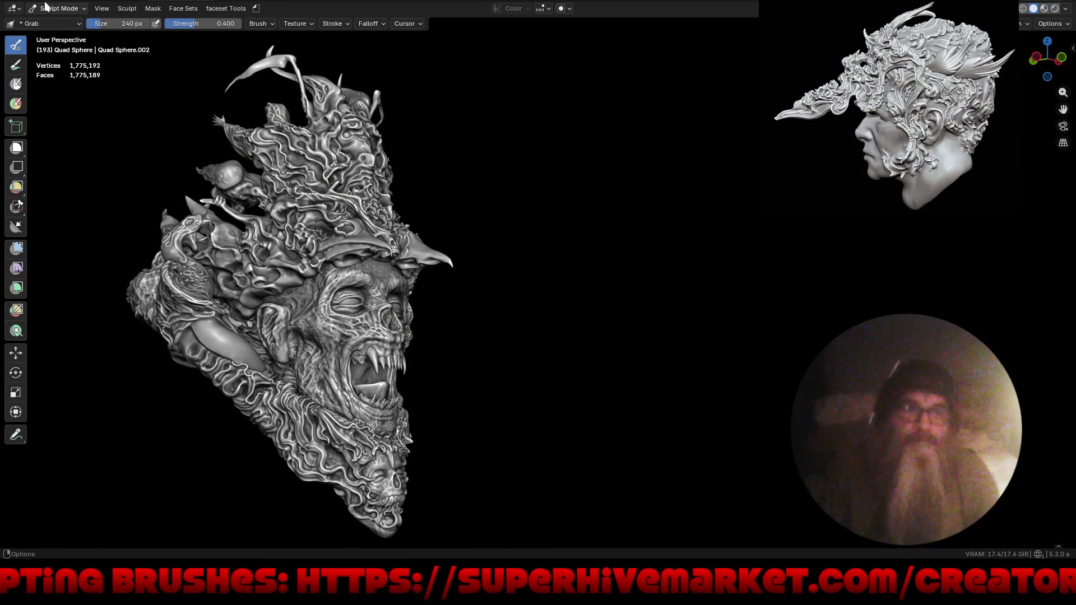
- Start opening another file and save the zombie head at the save-changes prompt
key(F4)
key(ctrl+q)
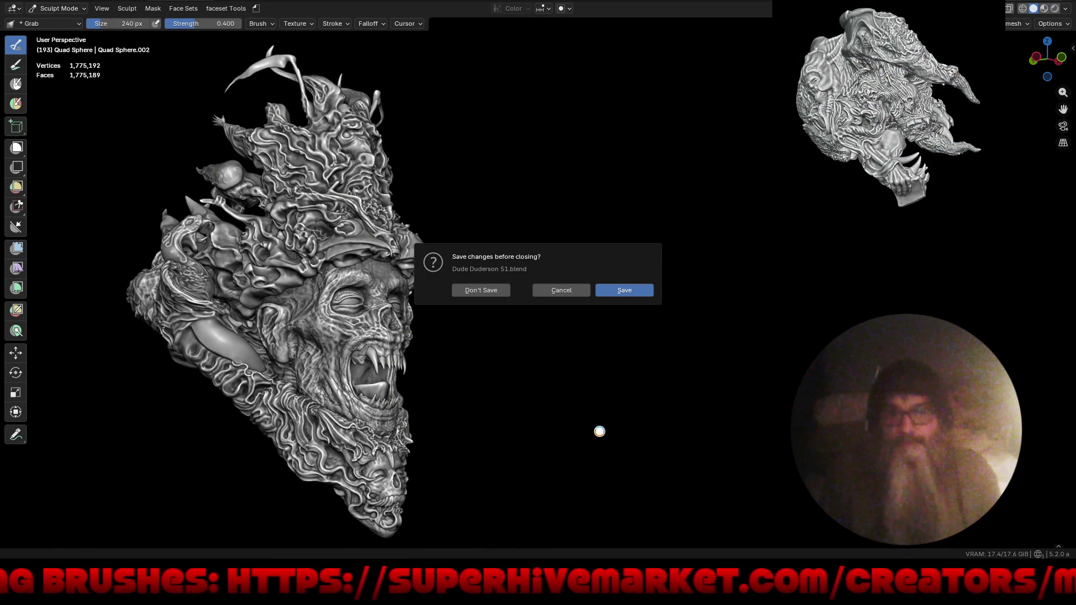
key(Return)
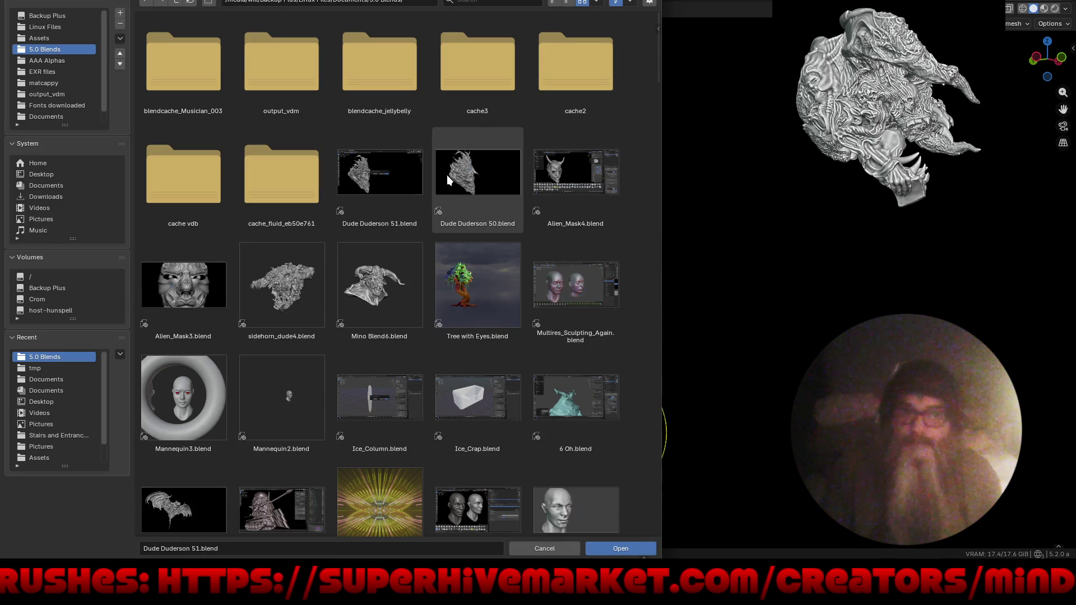
- Load Mino Blend6.blend and orbit around the horned bull bust
double_click(391, 284)
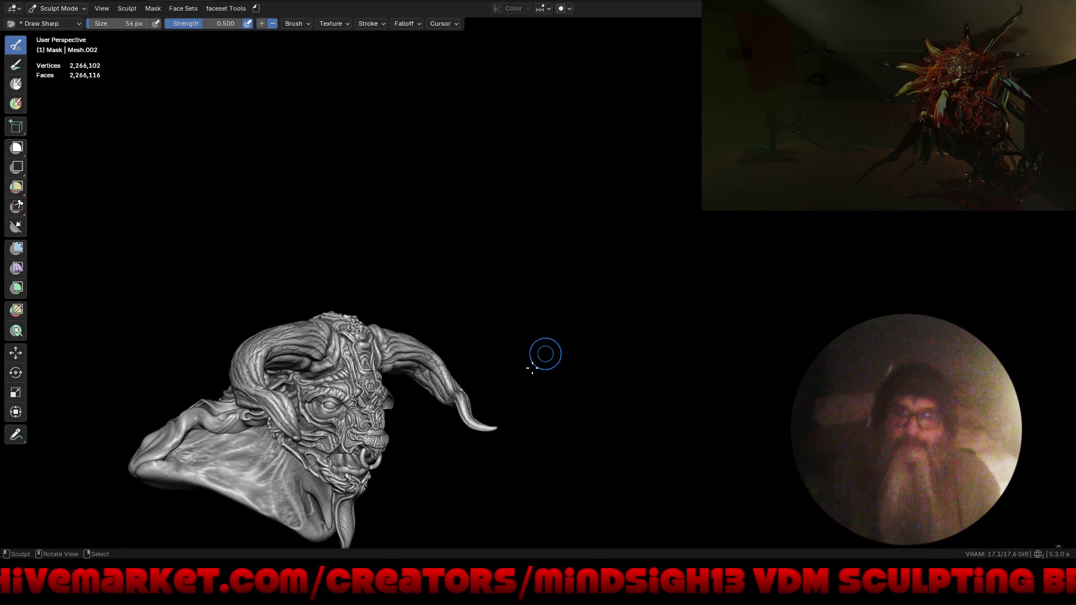
mouse_move(545, 353)
middle_down()
mouse_move(473, 340)
mouse_move(463, 351)
mouse_move(502, 328)
mouse_move(441, 327)
mouse_move(457, 312)
mouse_move(473, 370)
mouse_move(520, 371)
mouse_move(473, 356)
mouse_move(463, 403)
middle_up()
scroll(496, 328, up, 5)
scroll(510, 367, up, 2)
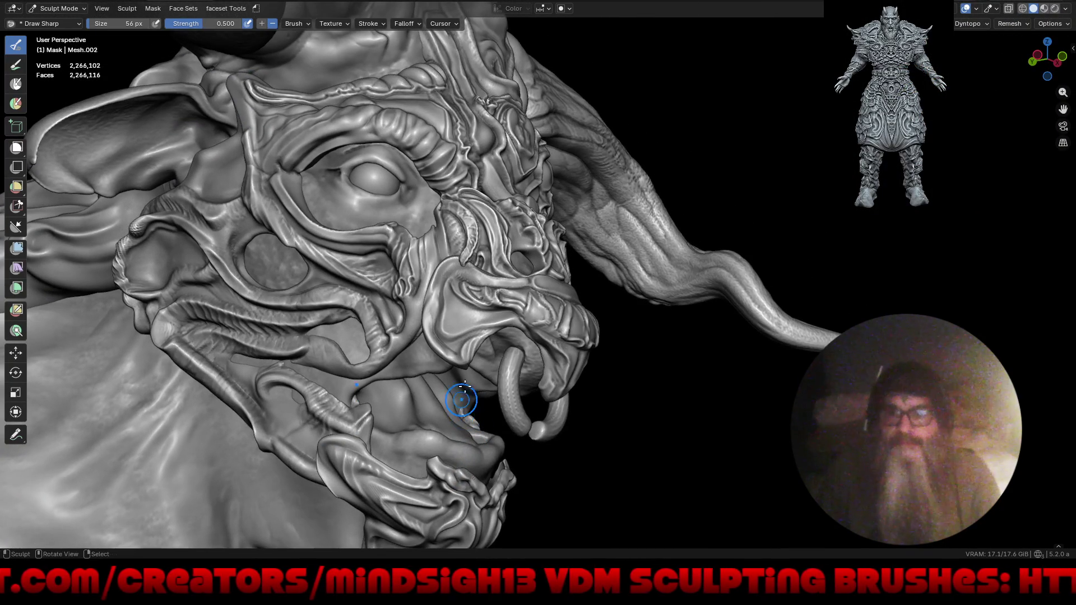
- Carve a Draw Sharp crease down through the forehead swirl folds, then make Mesh.003 the sculpt target
mouse_move(482, 325)
middle_down()
mouse_move(546, 382)
mouse_move(482, 460)
mouse_move(500, 496)
mouse_move(526, 504)
mouse_move(566, 507)
mouse_move(571, 486)
mouse_move(608, 454)
mouse_move(663, 435)
mouse_move(763, 443)
mouse_move(658, 373)
middle_up()
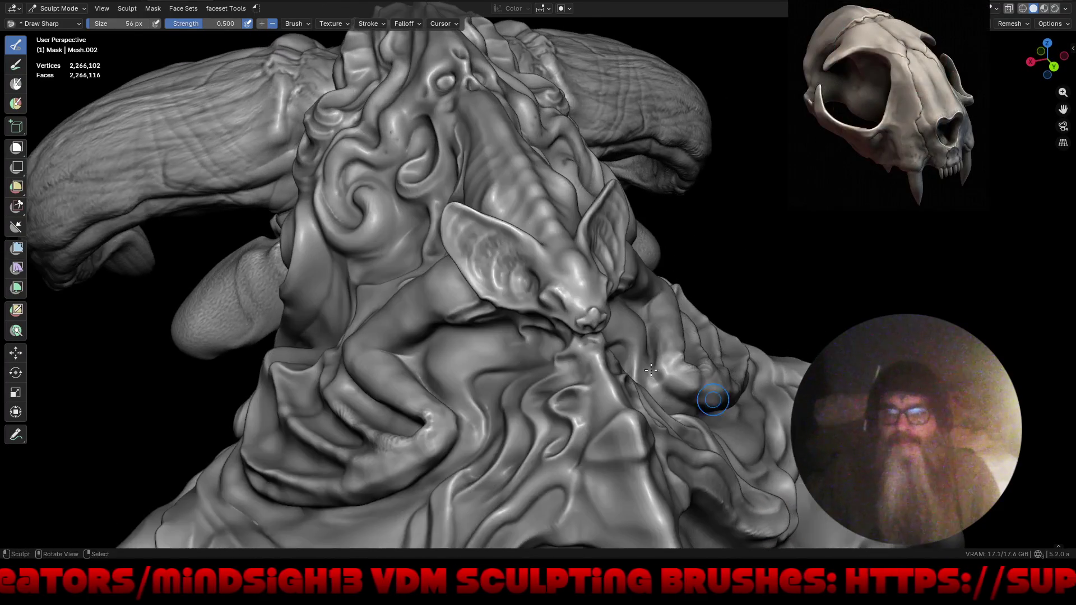
mouse_move(550, 283)
middle_down()
mouse_move(596, 365)
mouse_move(528, 324)
mouse_move(544, 352)
mouse_move(525, 323)
middle_up()
mouse_move(455, 204)
ctrl+middle_down()
mouse_move(491, 143)
mouse_move(441, 168)
ctrl+middle_up()
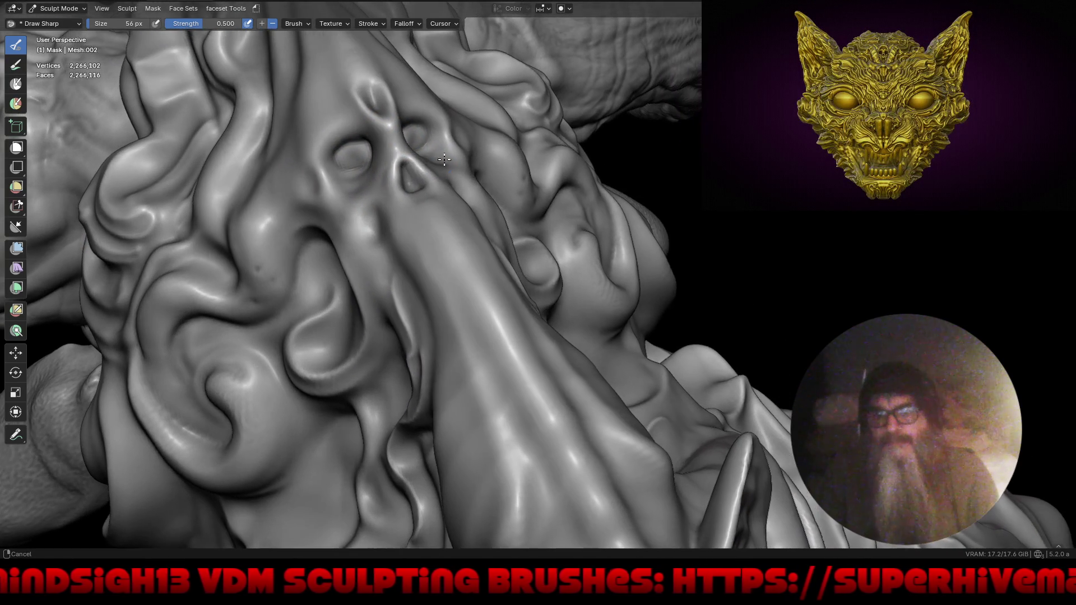
mouse_move(348, 201)
mouse_down()
mouse_move(385, 365)
mouse_move(370, 371)
mouse_up()
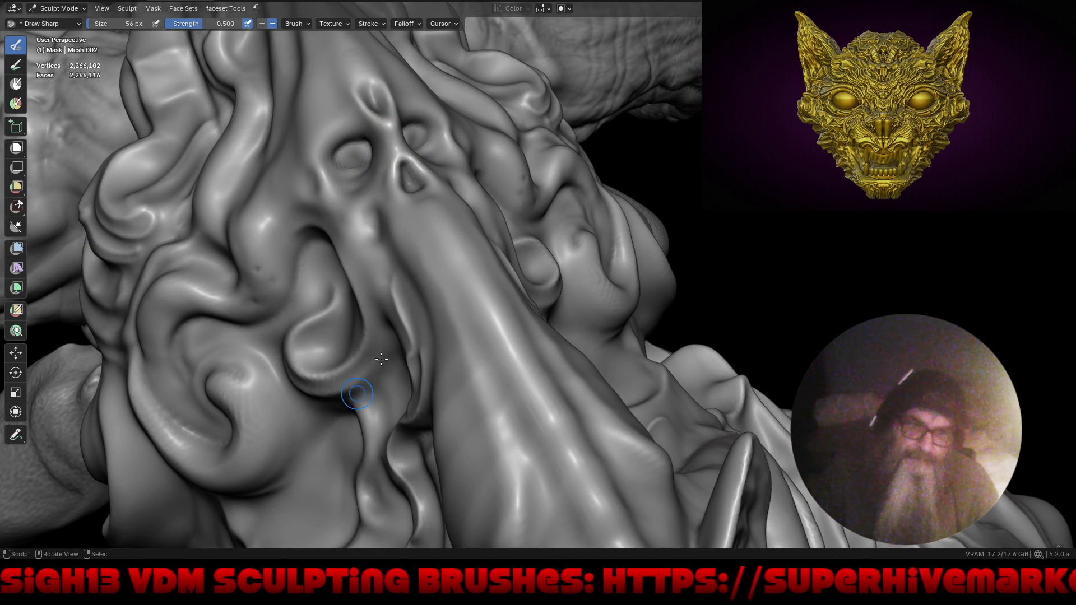
key(alt+q)
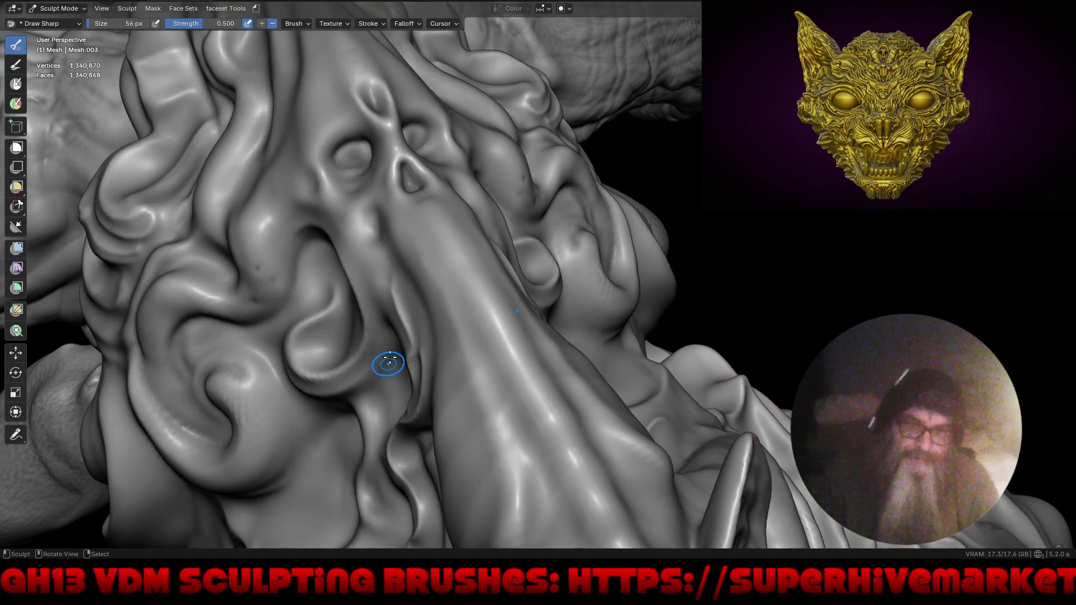
- Keeping Draw Sharp, carve grooves along the swirl and sharpen the curl's inner edge
key(shift+space)
click(390, 349)
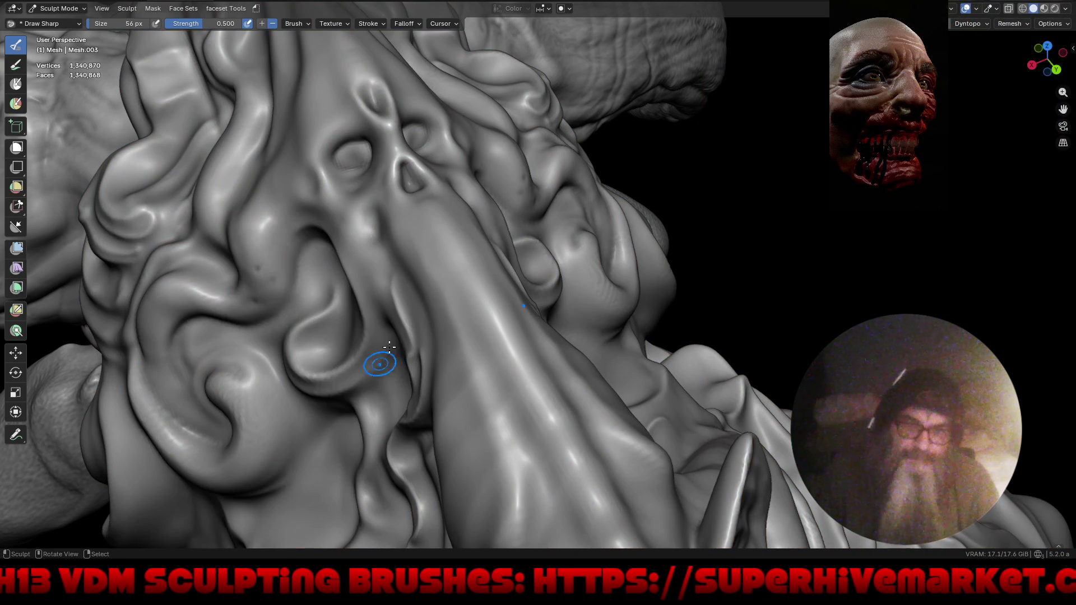
drag(394, 342, 390, 359)
drag(355, 398, 343, 397)
drag(338, 292, 340, 305)
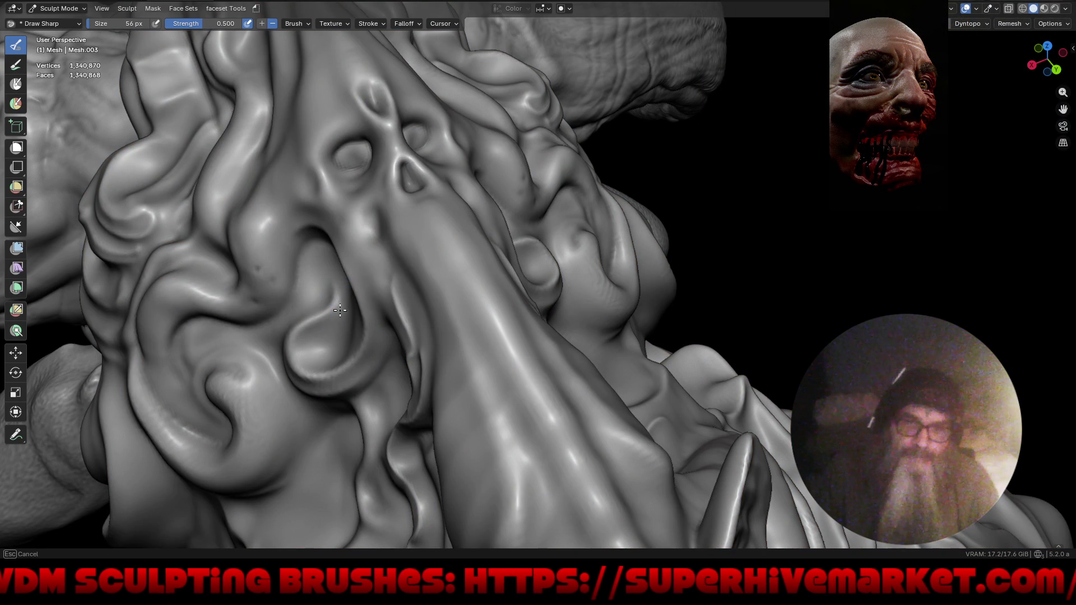
drag(340, 365, 354, 363)
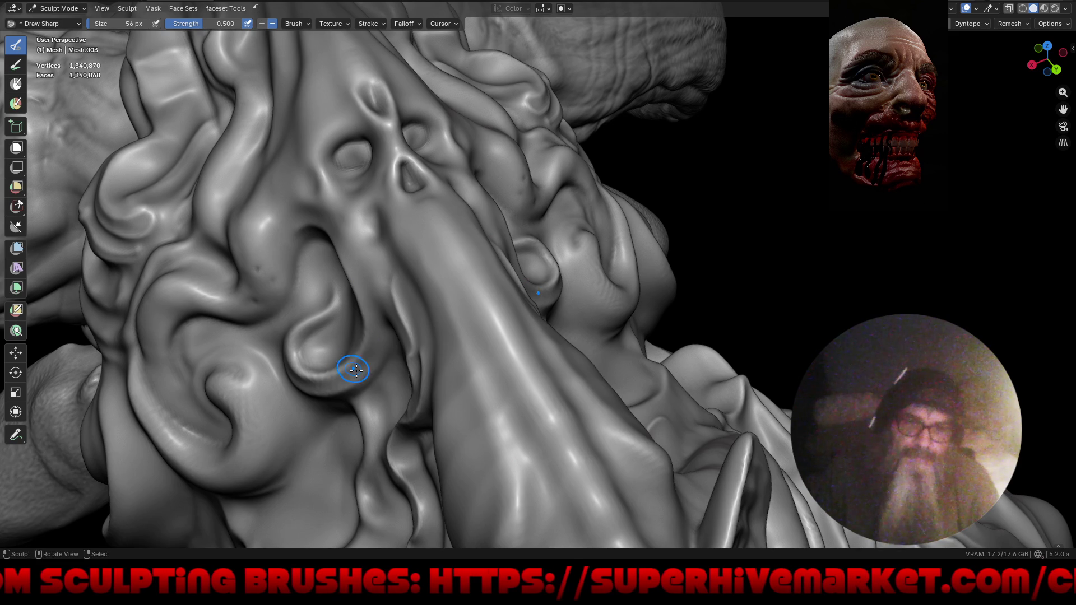
mouse_move(257, 372)
mouse_down()
mouse_move(219, 354)
mouse_move(228, 432)
mouse_up()
- From other angles, carve further sharp lines into the forehead swirls, ending on a front view
mouse_move(228, 432)
middle_down()
mouse_move(367, 436)
mouse_move(412, 481)
middle_up()
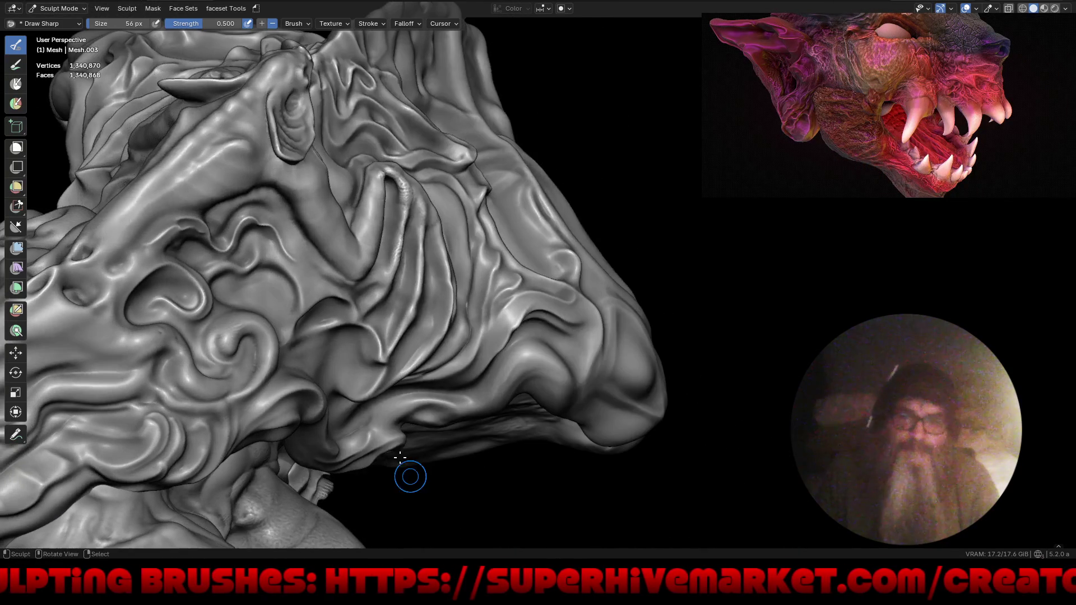
ctrl+middle_drag(267, 343, 249, 304)
mouse_move(277, 291)
mouse_down()
mouse_move(258, 300)
mouse_move(295, 307)
mouse_up()
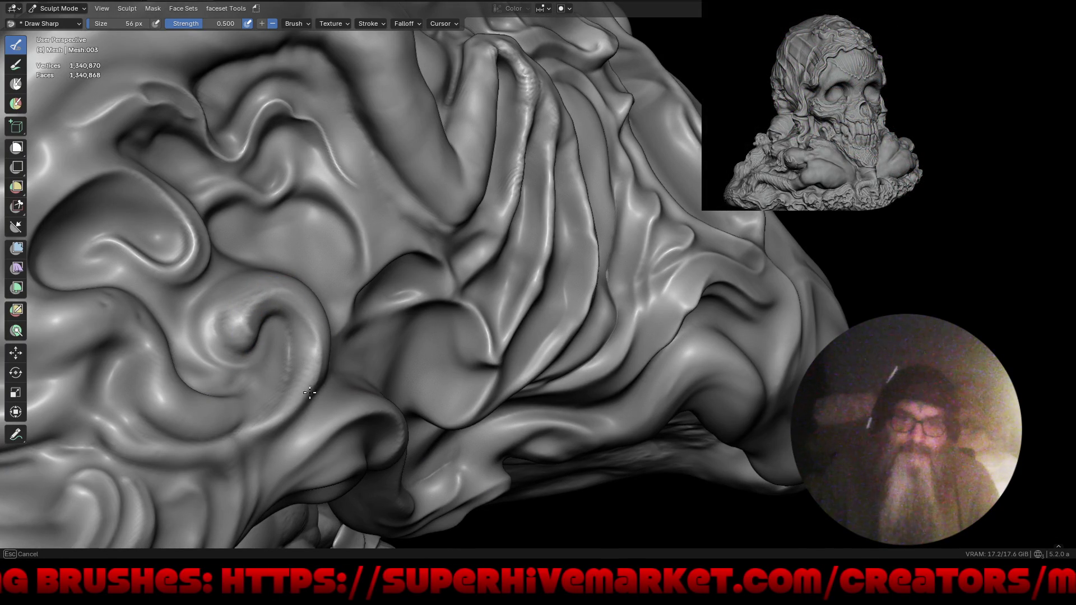
drag(236, 432, 165, 414)
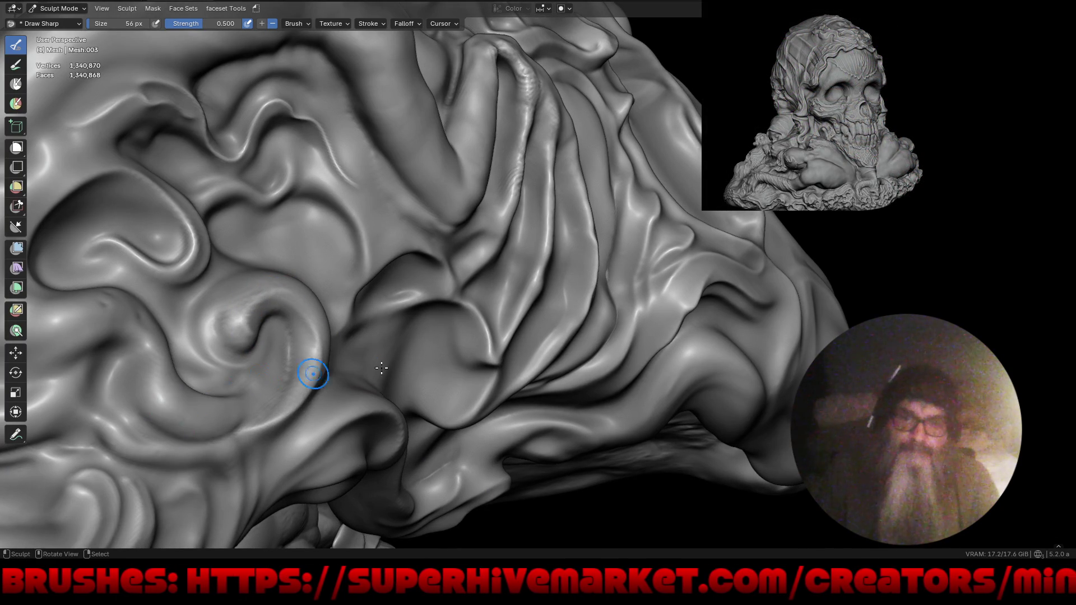
middle_drag(360, 367, 354, 241)
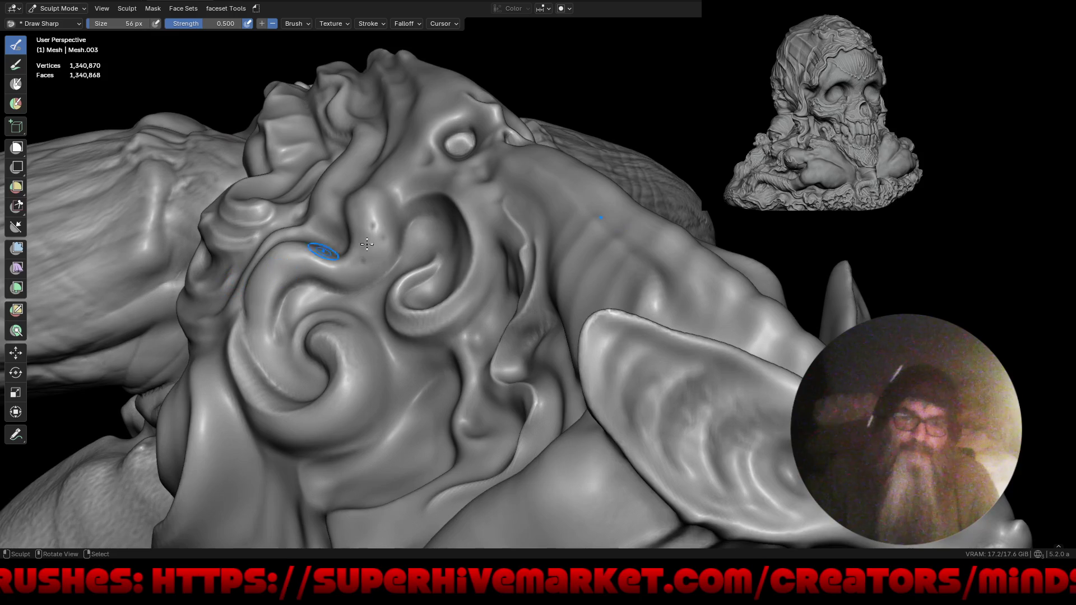
drag(372, 216, 361, 184)
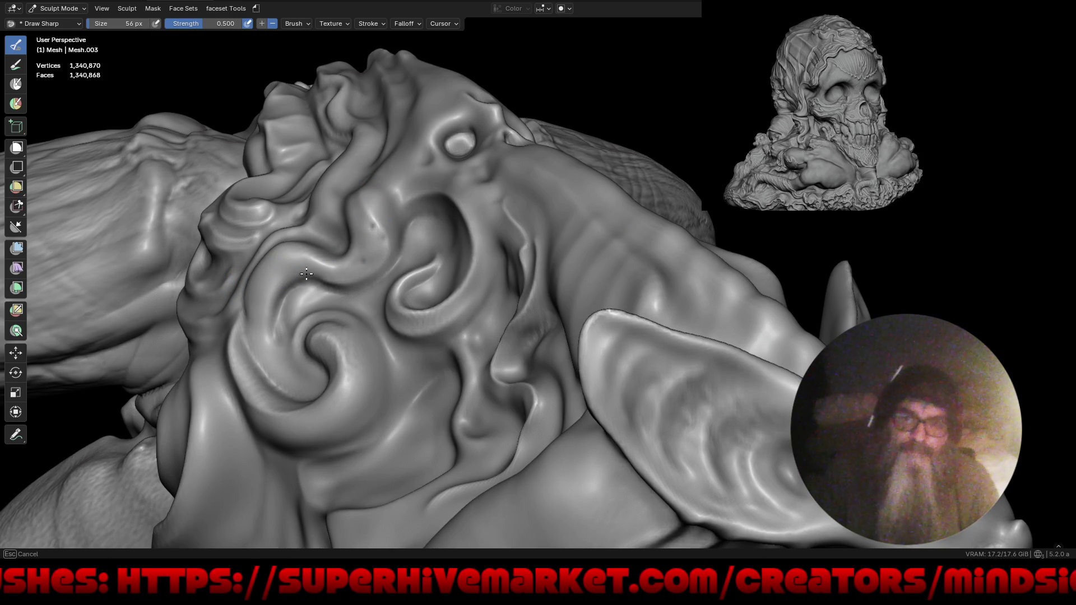
drag(260, 291, 312, 315)
mouse_move(312, 314)
middle_down()
mouse_move(474, 387)
mouse_move(457, 283)
mouse_move(524, 353)
mouse_move(486, 270)
middle_up()
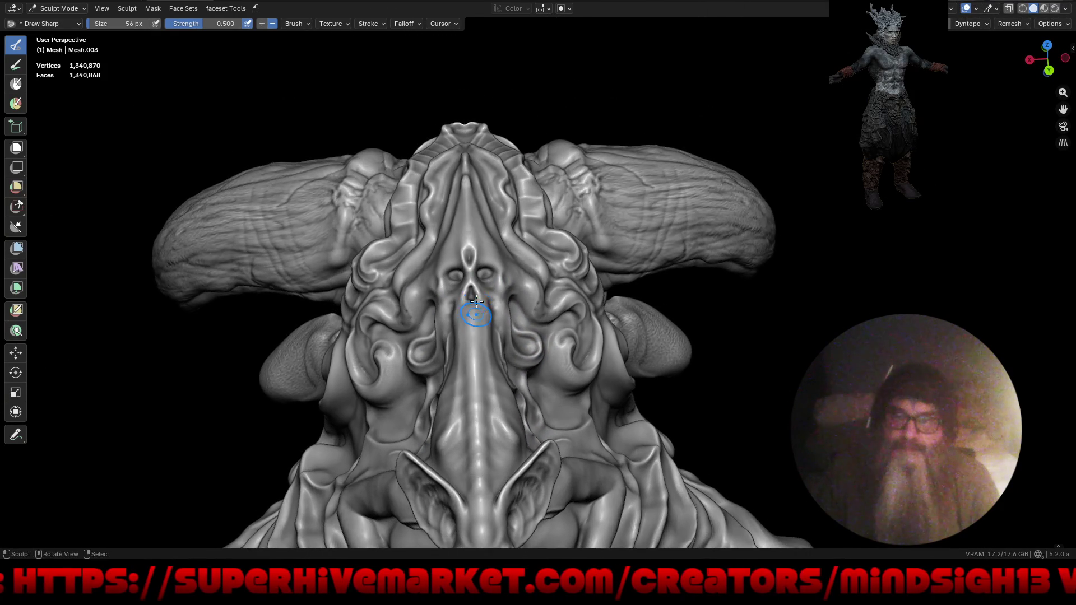
scroll(486, 270, up, 4)
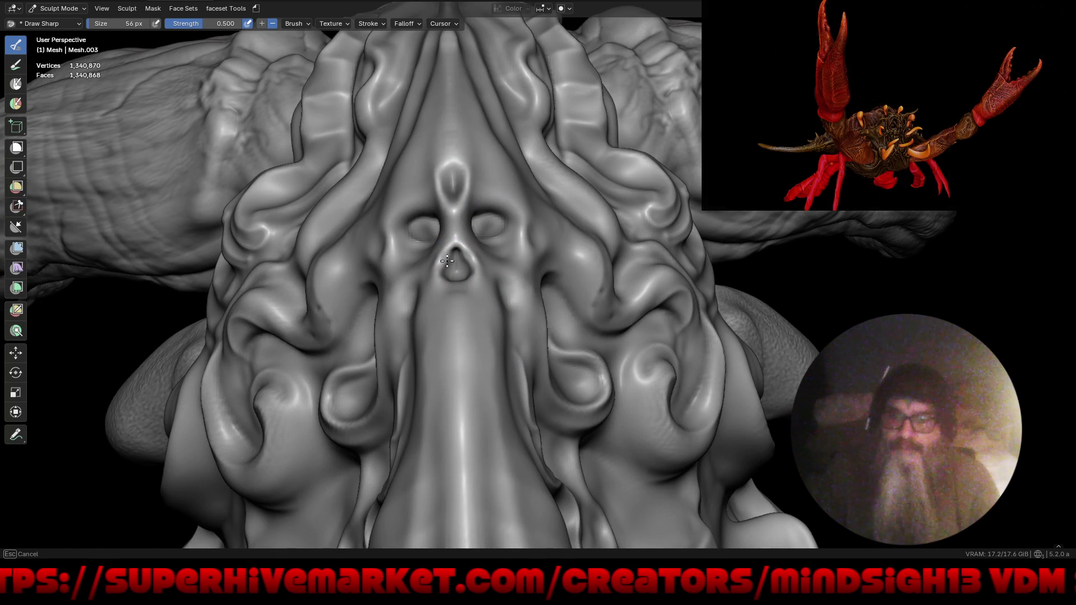
middle_drag(496, 279, 498, 291)
mouse_move(577, 278)
middle_down()
mouse_move(600, 311)
mouse_move(599, 301)
middle_up()
mouse_move(608, 350)
middle_down()
mouse_move(604, 322)
mouse_move(614, 384)
mouse_move(616, 362)
middle_up()
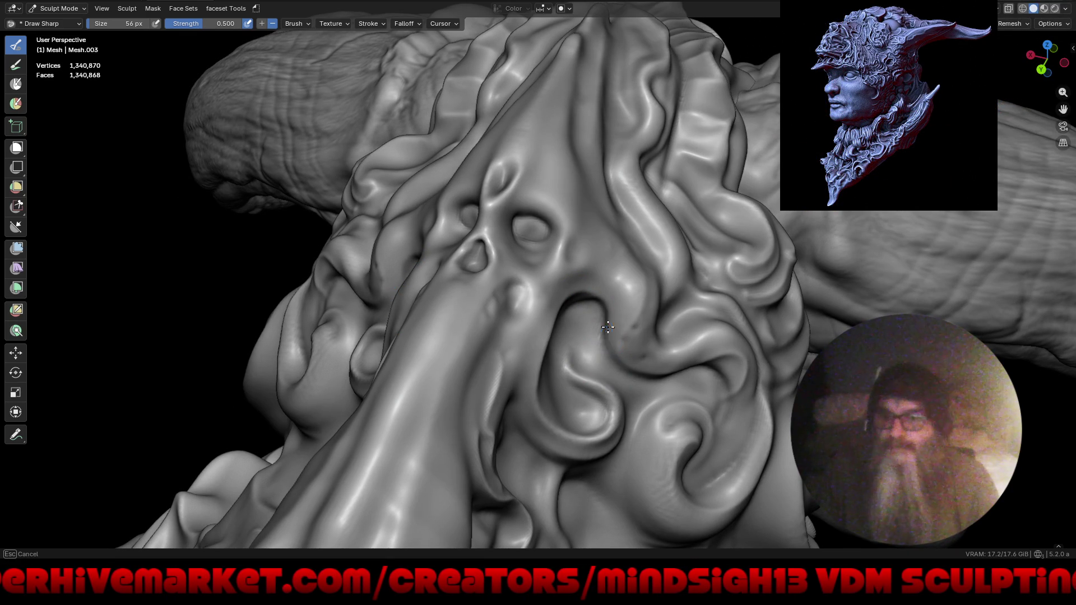
mouse_move(686, 380)
middle_down()
mouse_move(577, 349)
mouse_move(644, 420)
mouse_move(591, 347)
mouse_move(597, 375)
mouse_move(487, 298)
middle_up()
ctrl+middle_drag(488, 363, 499, 348)
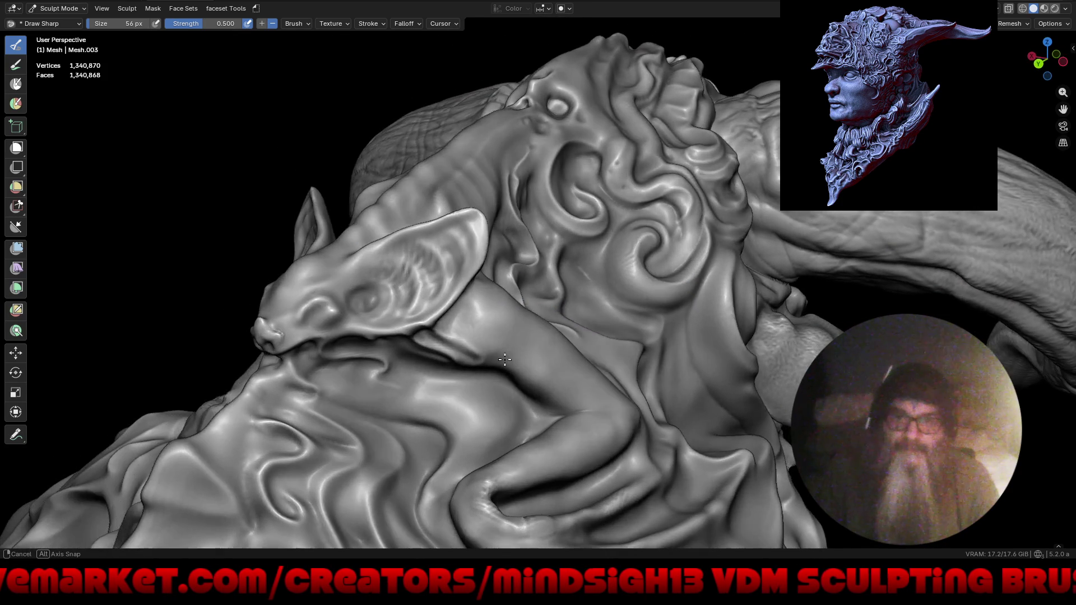
ctrl+middle_drag(337, 317, 285, 305)
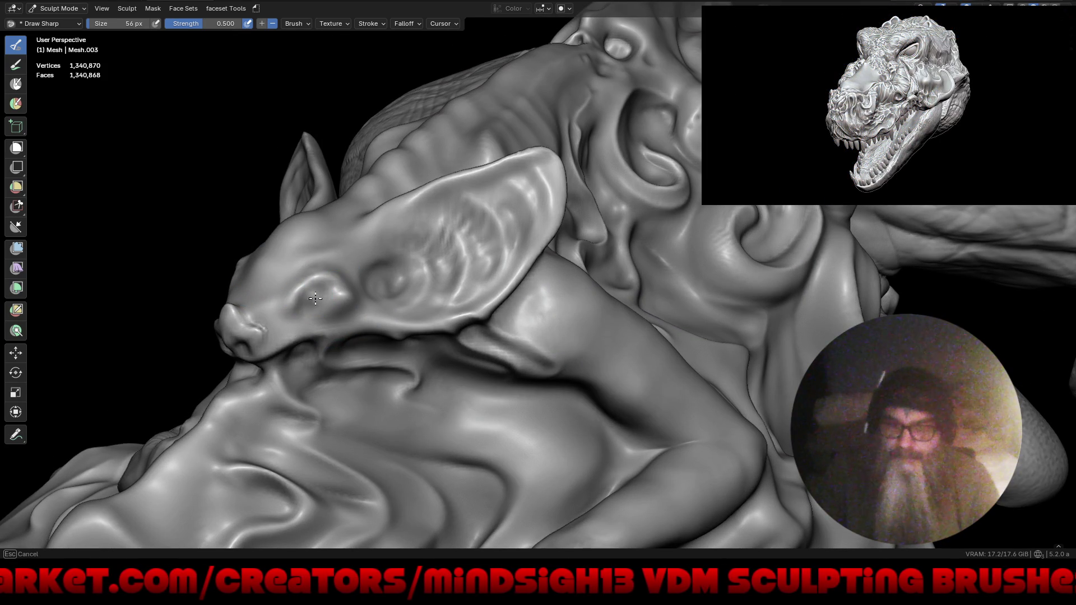
mouse_move(321, 219)
middle_down()
mouse_move(483, 329)
mouse_move(496, 204)
middle_up()
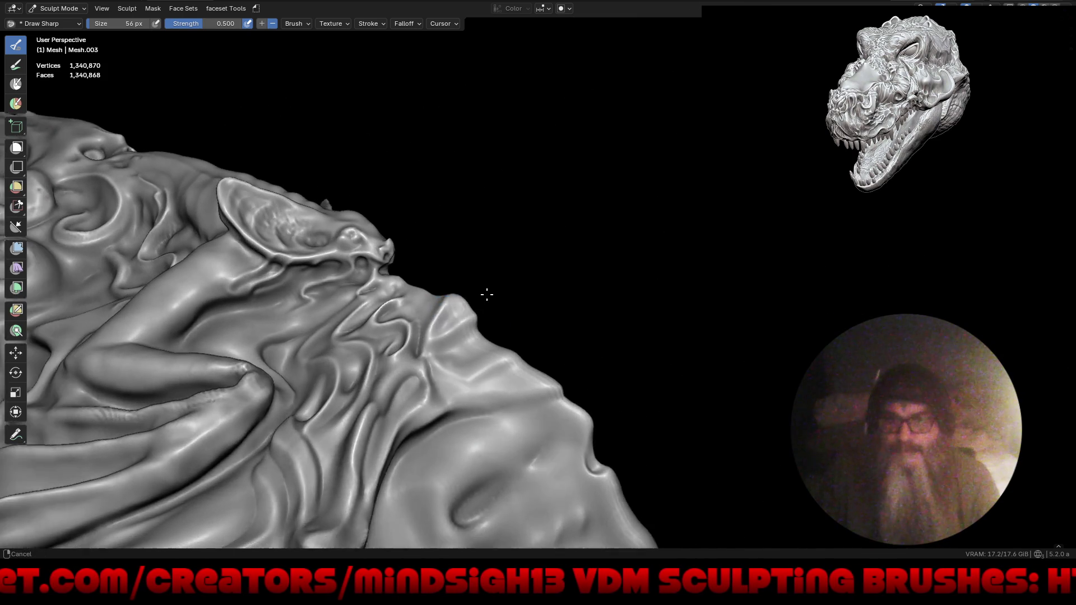
scroll(496, 203, up, 3)
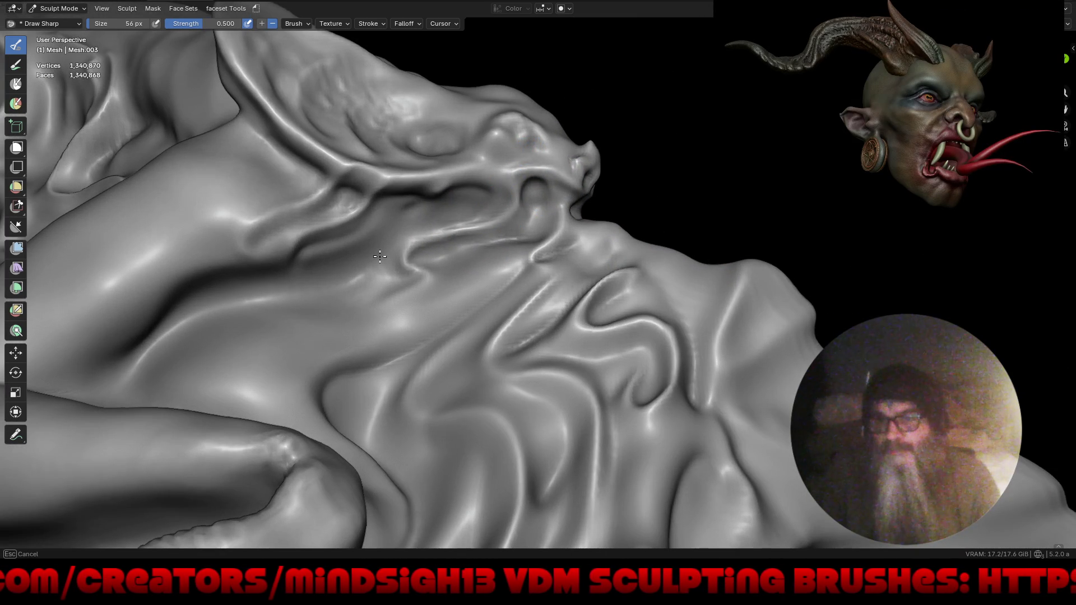
scroll(432, 240, down, 4)
mouse_move(432, 240)
middle_down()
mouse_move(530, 425)
mouse_move(521, 389)
mouse_move(550, 378)
mouse_move(509, 384)
middle_up()
scroll(530, 424, down, 3)
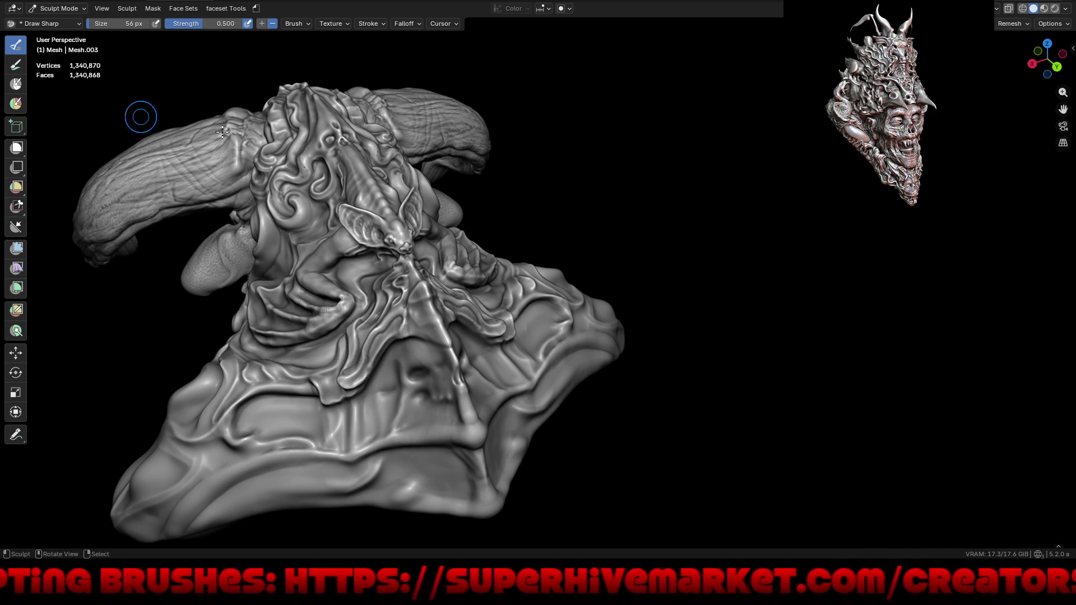
mouse_move(443, 325)
middle_down()
mouse_move(505, 303)
mouse_move(589, 245)
mouse_move(601, 249)
middle_up()
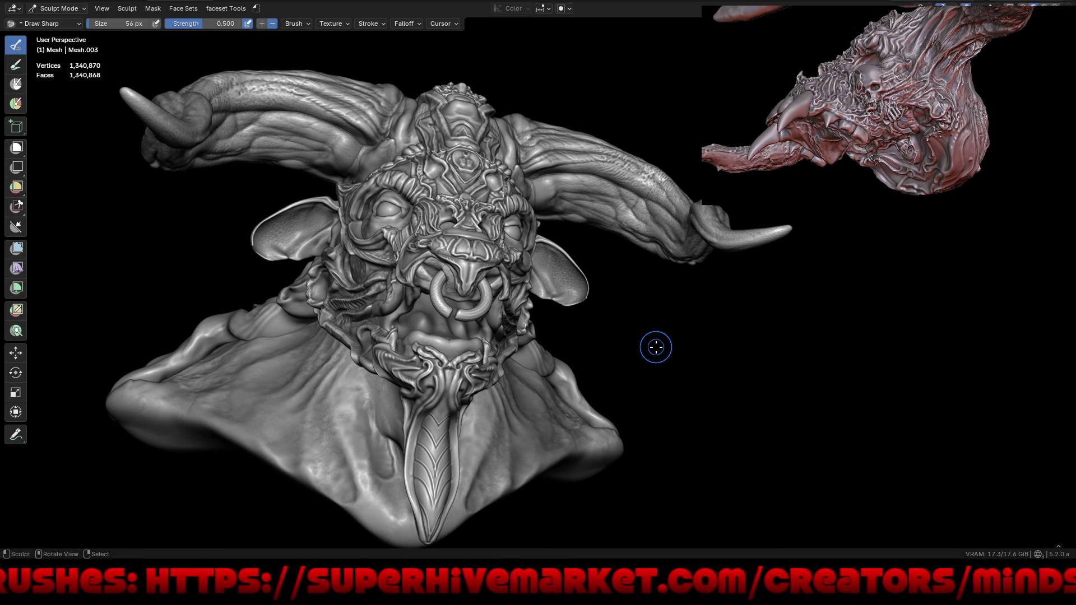